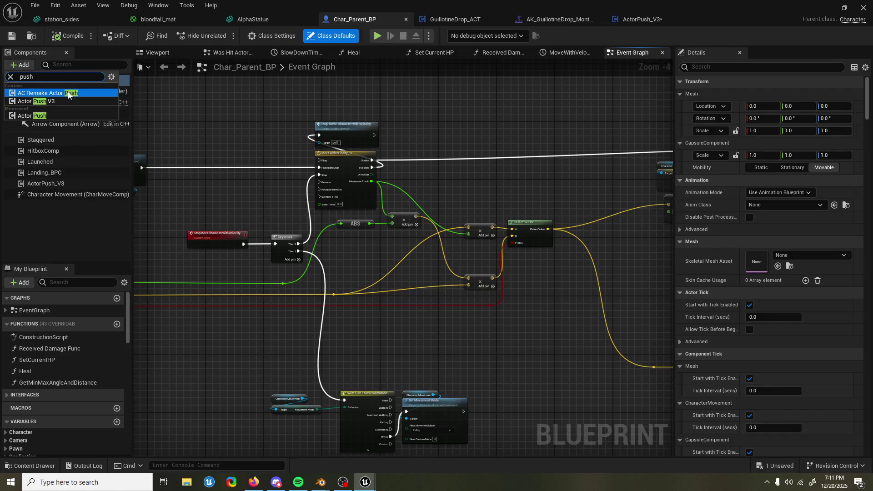
Add AC_RemakeActorPush to Char_Parent_BP and compare its Details with ActorPush_V3's
key(Escape)
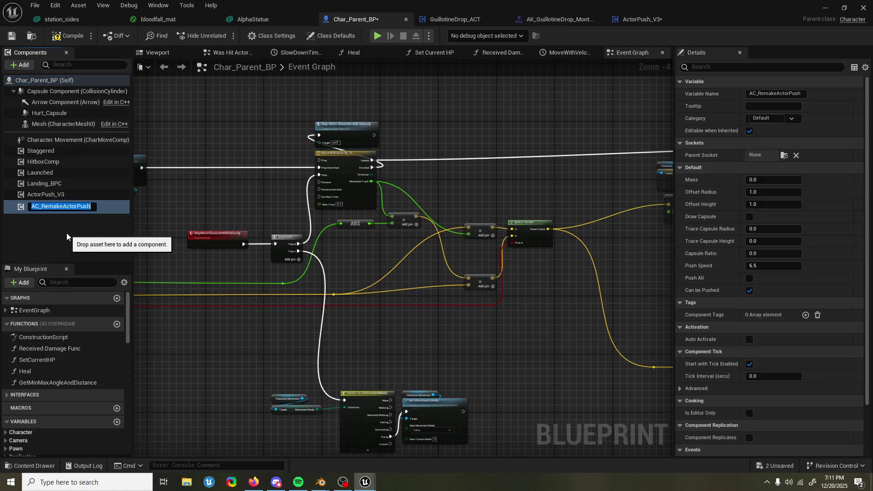
click(99, 208)
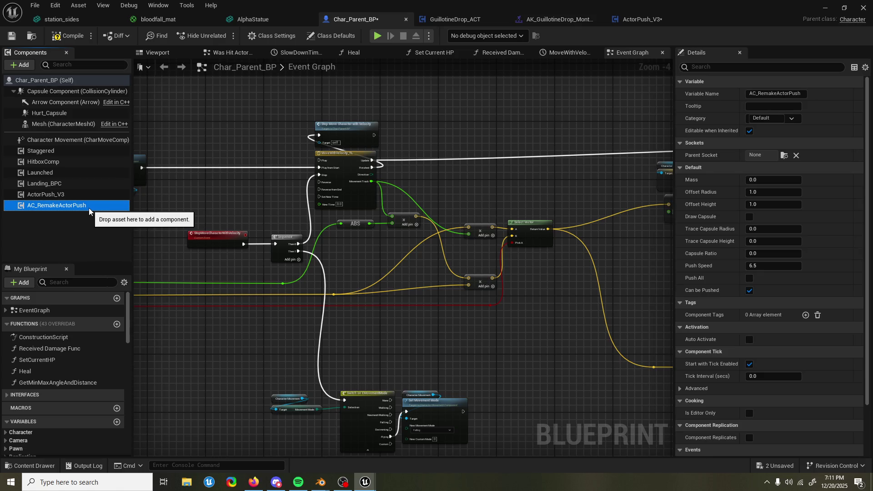
click(78, 195)
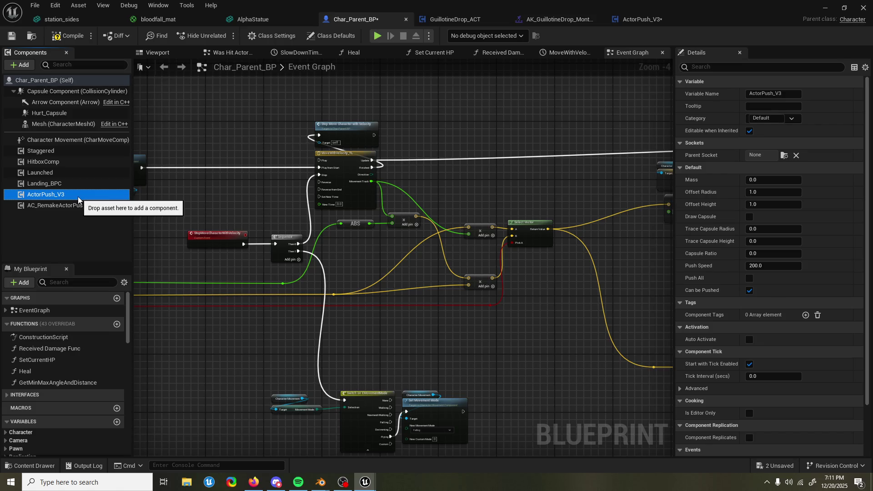
Open the ActorPush_V3 blueprint on its Trace for Actors function graph
click(641, 19)
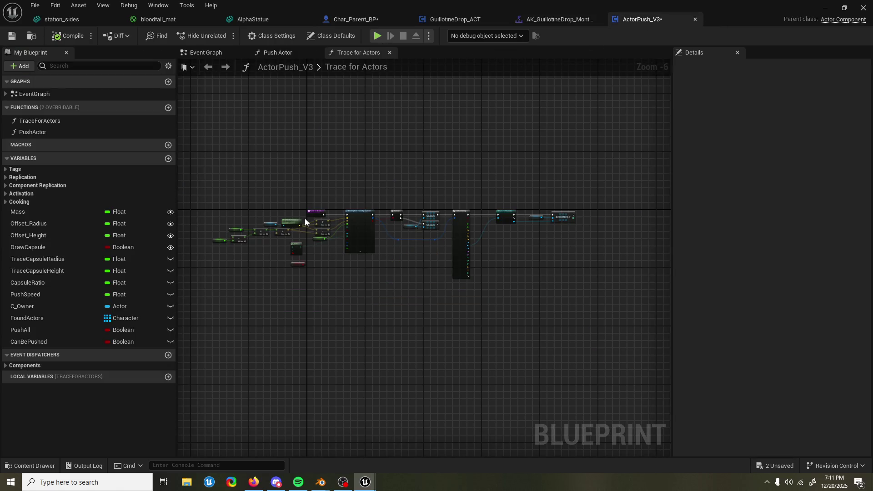
scroll(305, 218, up, 6)
scroll(261, 203, down, 1)
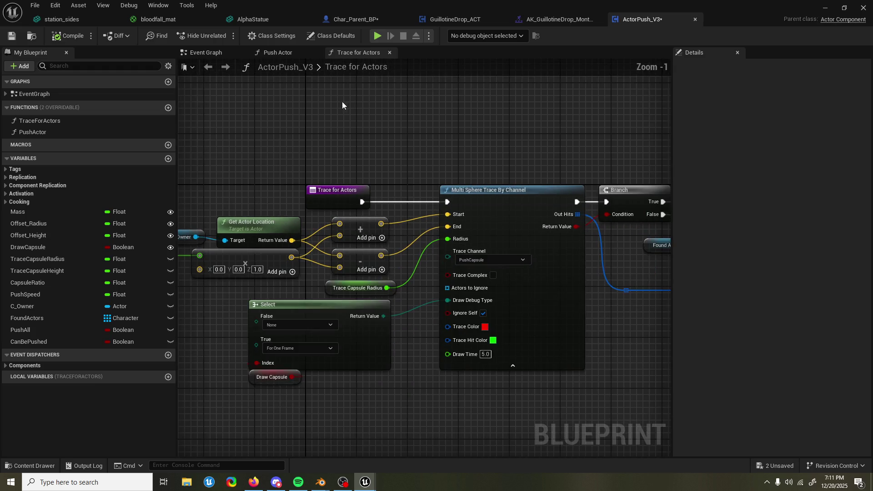
click(291, 53)
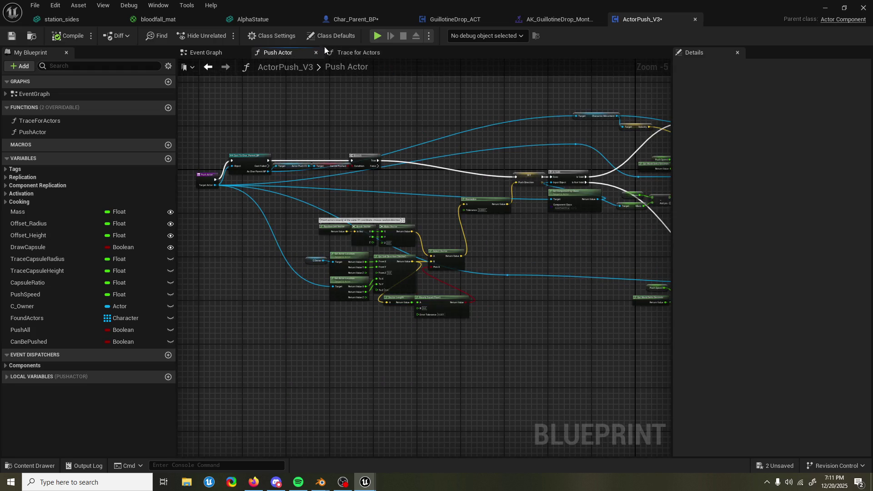
click(348, 53)
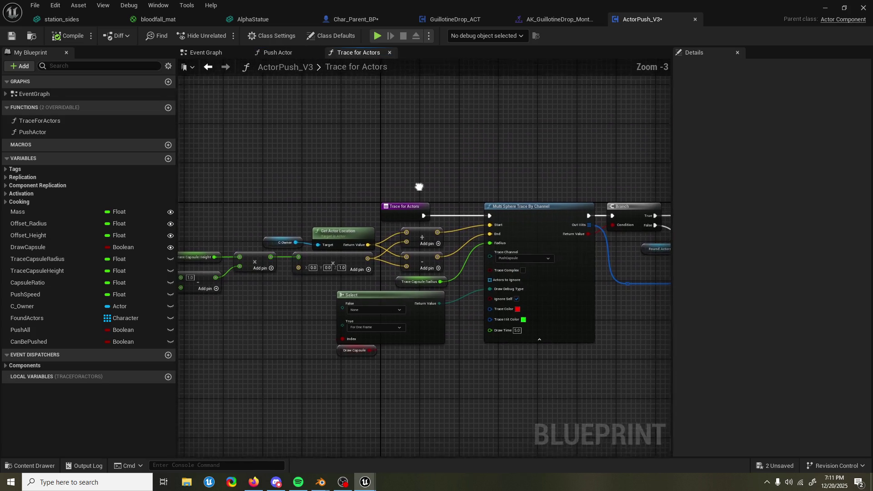
click(397, 212)
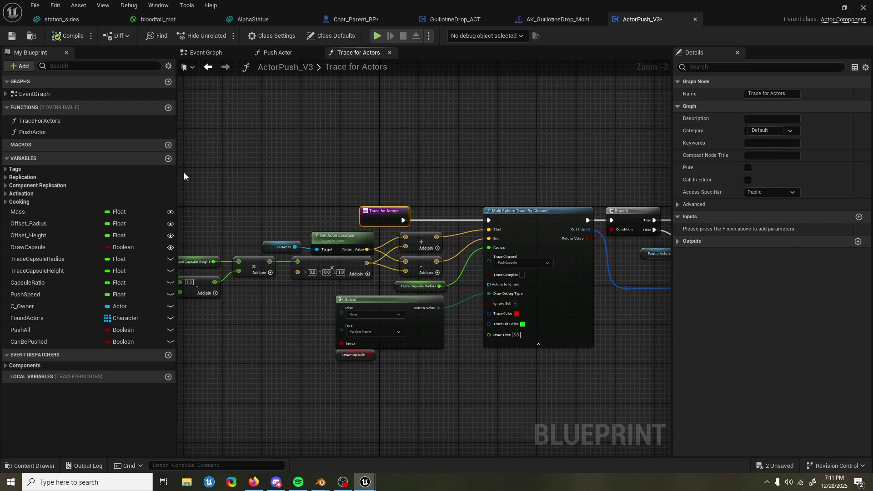
Add a Boolean variable named Enabled and place its getter in the graph
click(168, 158)
text(Enbbled>?)
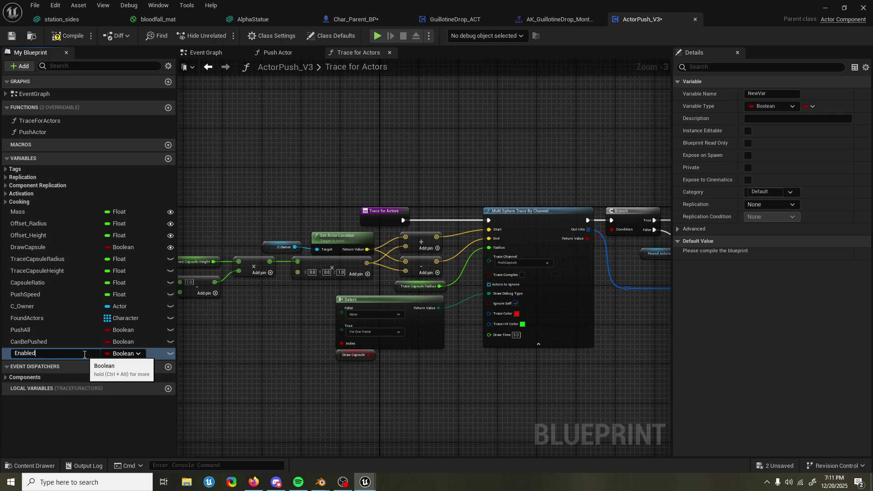
key(Return)
mouse_move(81, 353)
mouse_down()
mouse_move(298, 127)
mouse_move(355, 129)
mouse_move(426, 190)
mouse_up()
click(386, 143)
Gate the sphere trace behind a Branch on Enabled, make Enabled instance-editable, then compile and save
mouse_move(384, 210)
mouse_down()
mouse_move(328, 211)
mouse_move(426, 181)
mouse_move(477, 195)
mouse_move(488, 220)
mouse_up()
drag(441, 172, 425, 192)
click(169, 354)
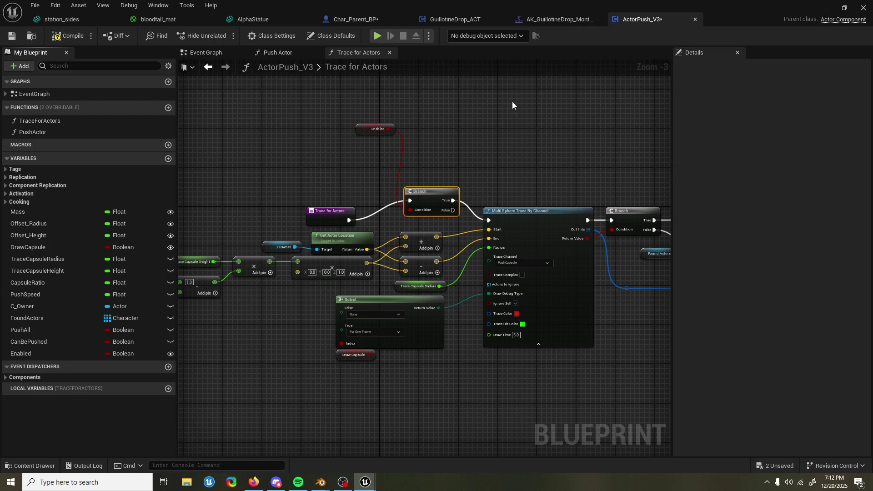
click(68, 35)
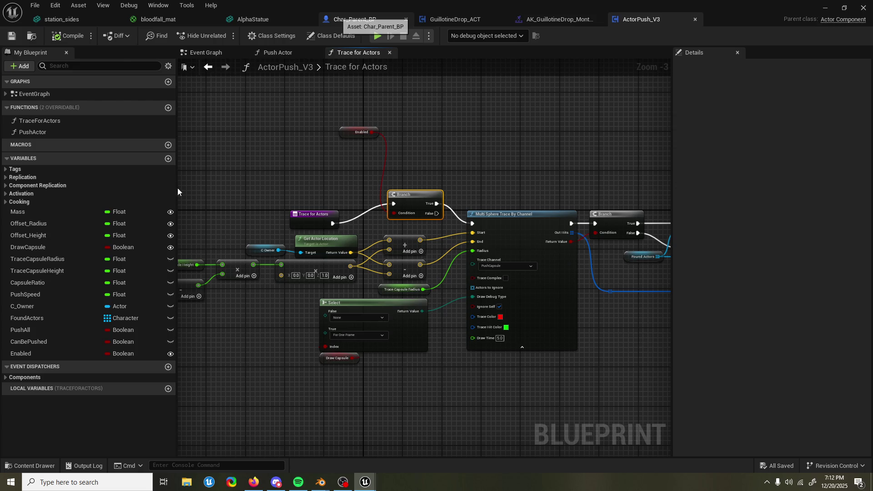
Back in Char_Parent_BP, check ActorPush_V3's new unticked Enabled option and recompile
click(345, 19)
click(46, 184)
click(46, 194)
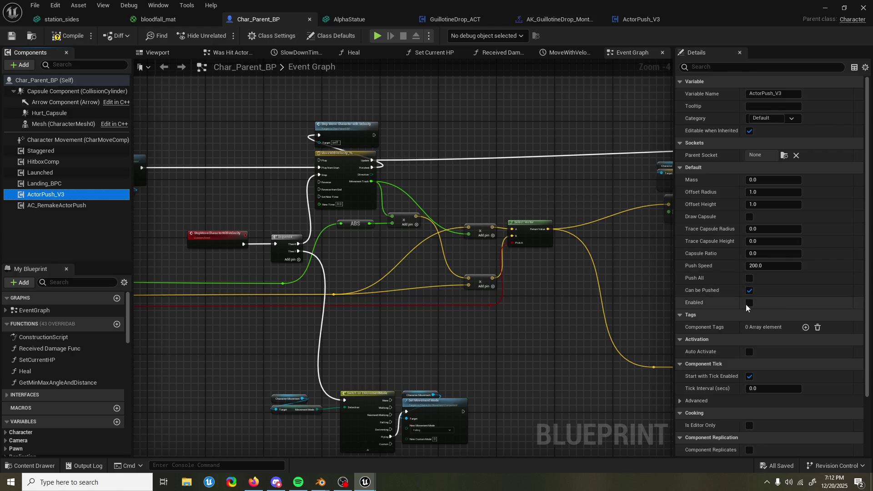
click(68, 36)
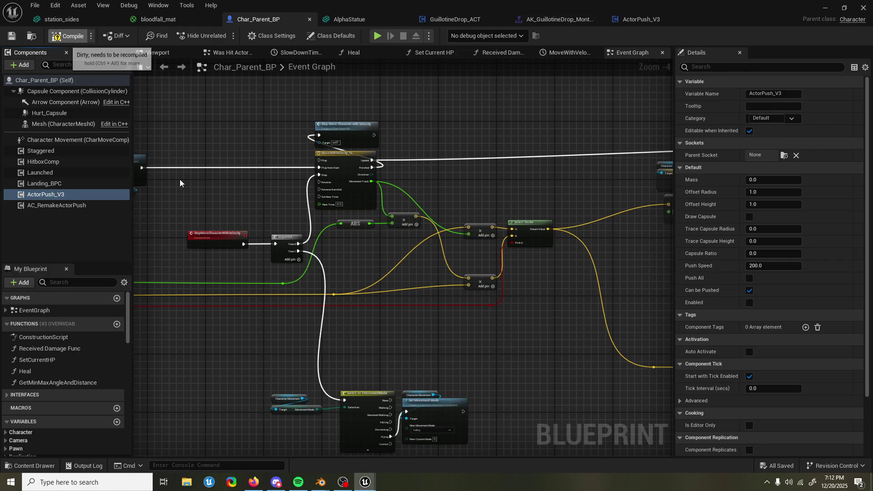
Review AC_RemakeActorPush's settings: Push Speed 6.5 with Can be Pushed enabled
click(61, 208)
right_click(62, 207)
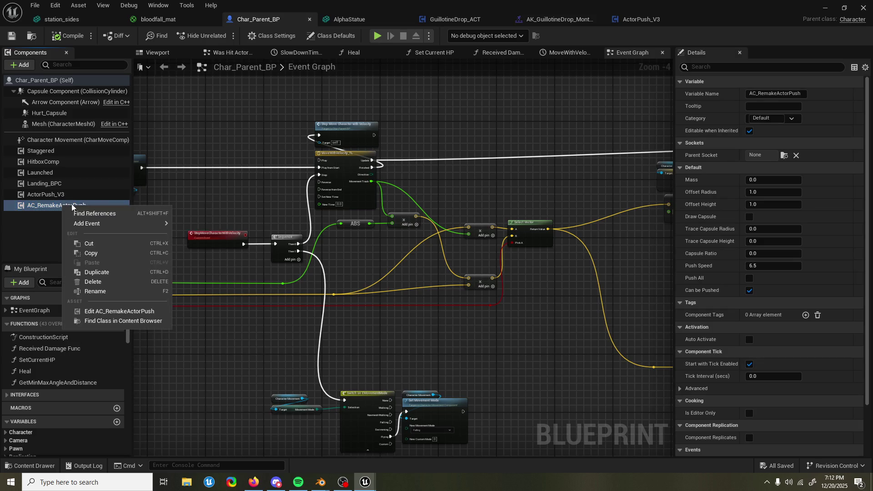
click(219, 138)
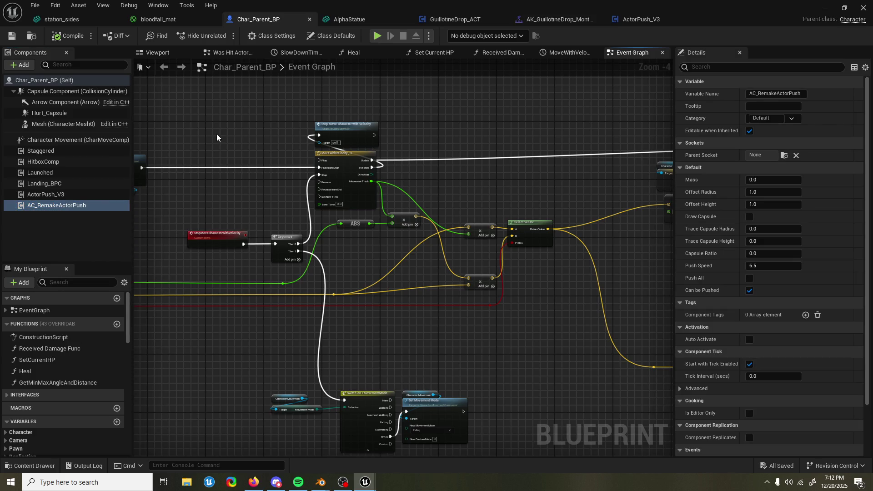
drag(203, 113, 211, 114)
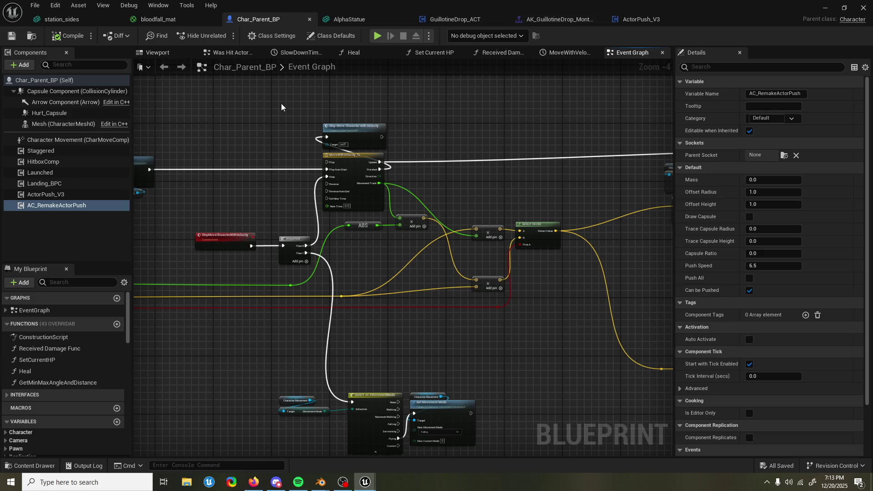
Move the Stop Move Character with Velocity node right and down in the Event Graph
drag(352, 128, 490, 175)
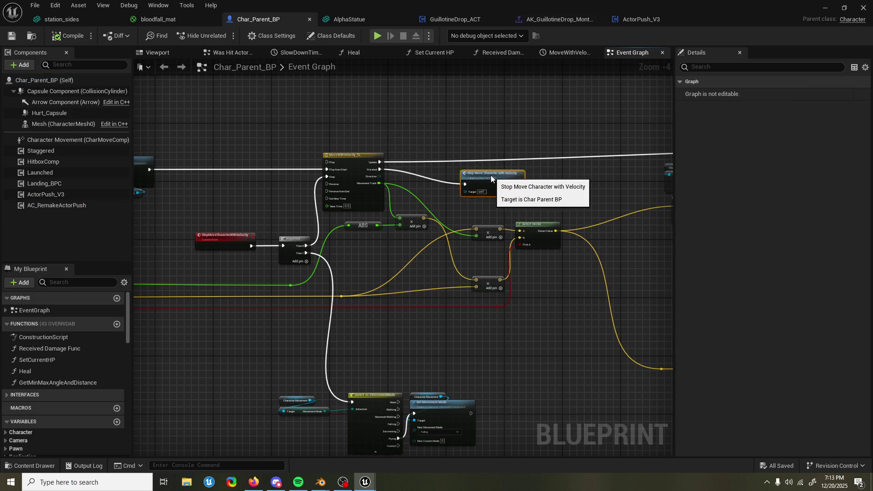
mouse_move(471, 135)
mouse_down()
mouse_move(460, 138)
mouse_move(475, 122)
mouse_up()
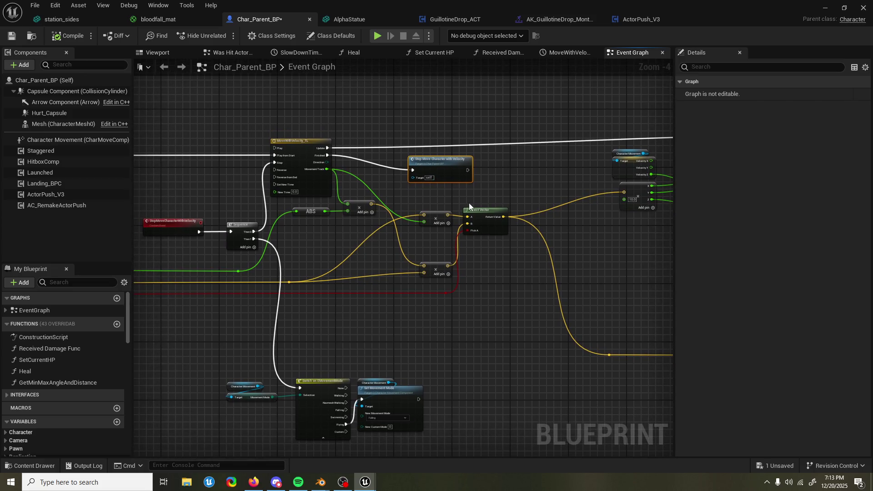
drag(468, 204, 484, 183)
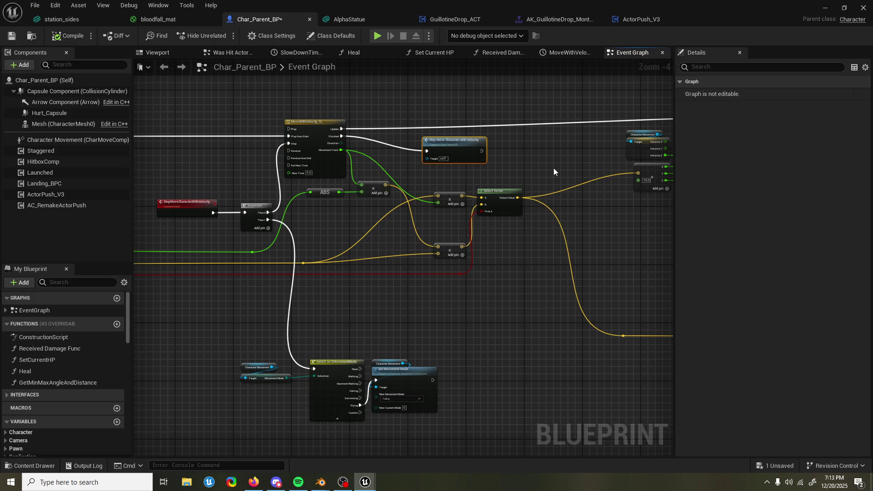
drag(553, 169, 469, 168)
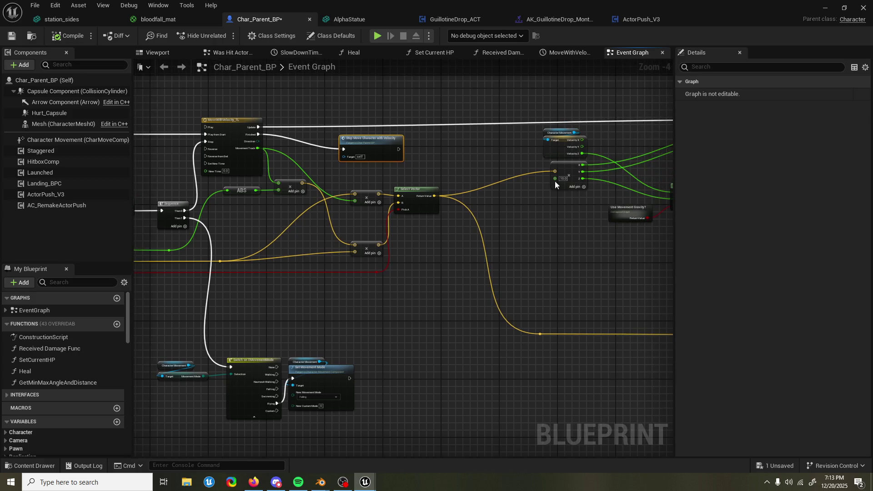
mouse_move(466, 257)
mouse_down()
mouse_move(500, 236)
mouse_move(379, 237)
mouse_up()
mouse_move(517, 235)
mouse_down()
mouse_move(579, 184)
mouse_move(513, 172)
mouse_move(530, 173)
mouse_move(502, 211)
mouse_move(462, 200)
mouse_up()
Move Get Actor Location and Draw Debug Line beside Draw Debug String, then return to the Graveyard level
drag(514, 186, 586, 258)
drag(557, 229, 375, 244)
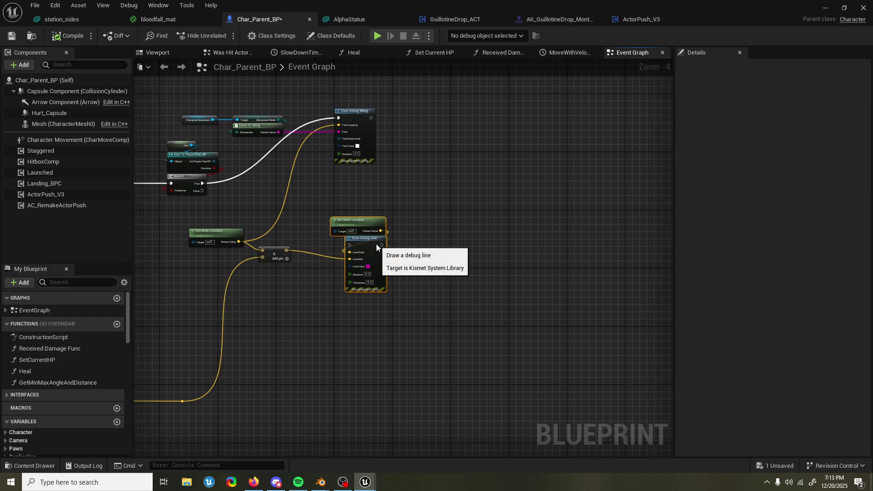
drag(351, 198, 377, 195)
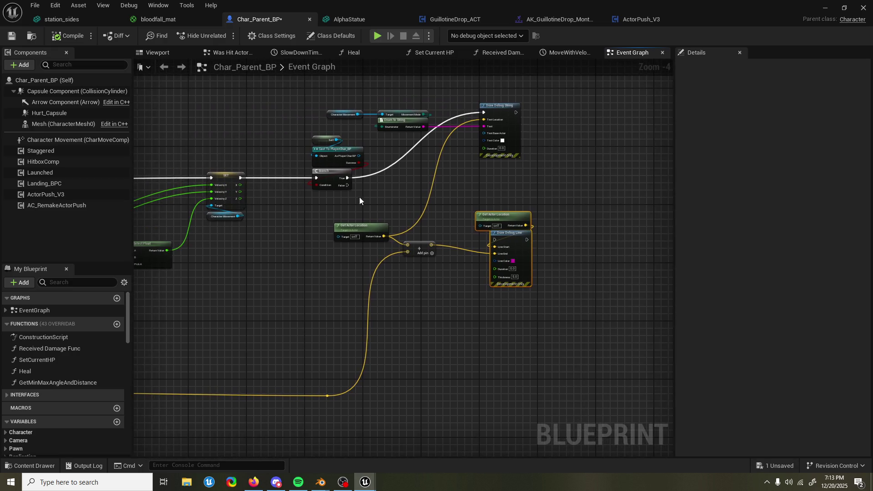
mouse_move(283, 217)
mouse_down()
mouse_move(394, 214)
mouse_move(449, 232)
mouse_up()
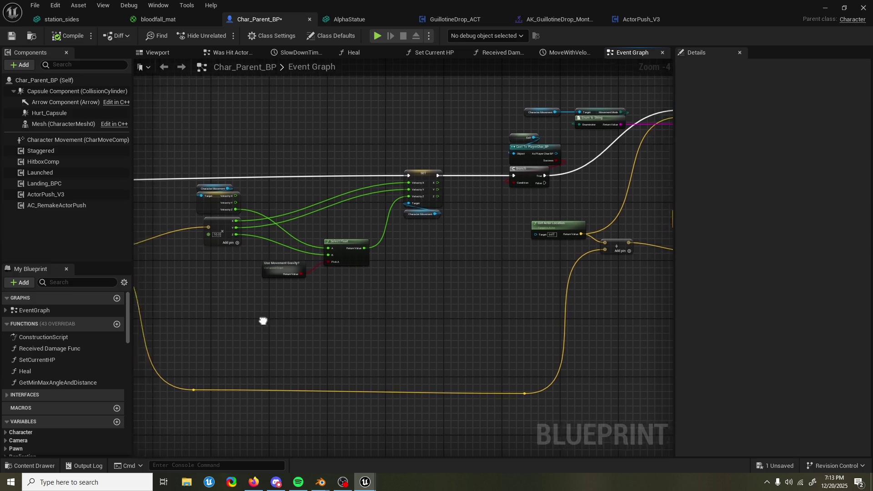
drag(257, 321, 375, 320)
drag(242, 309, 397, 304)
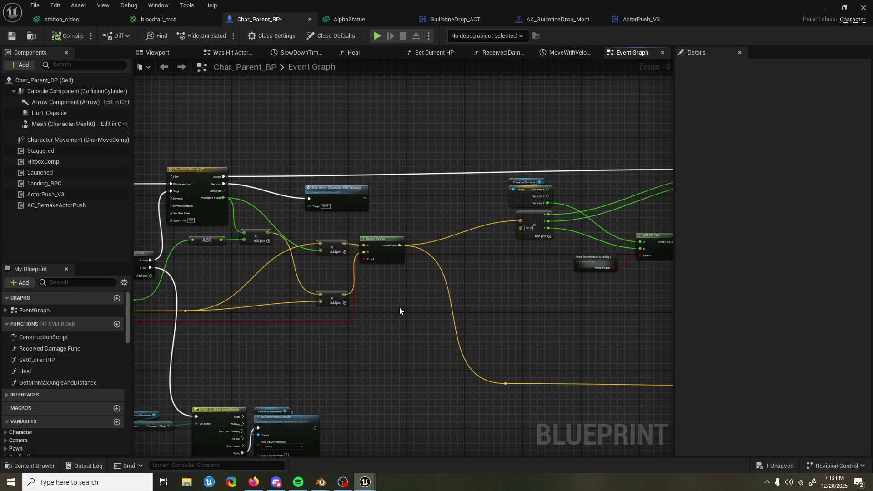
drag(399, 308, 387, 289)
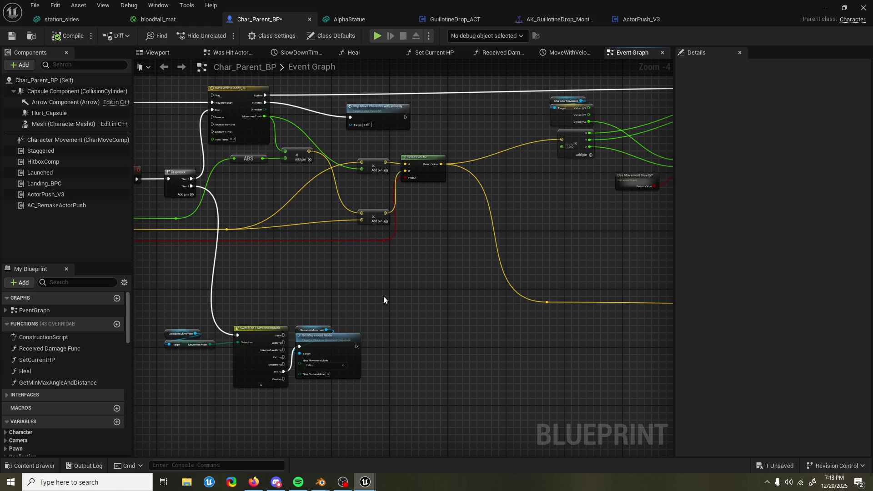
key(alt+Tab)
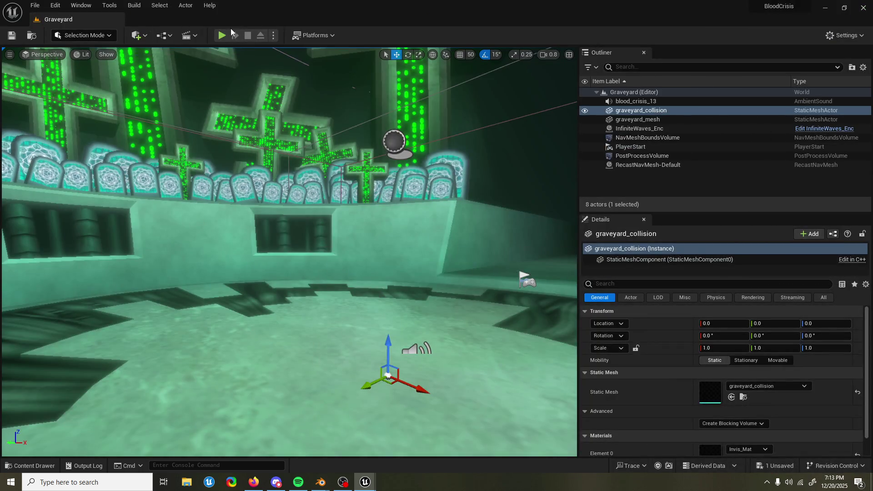
Briefly play-test the Graveyard level, stop it, and reopen Char_Parent_BP's Event Graph
click(222, 35)
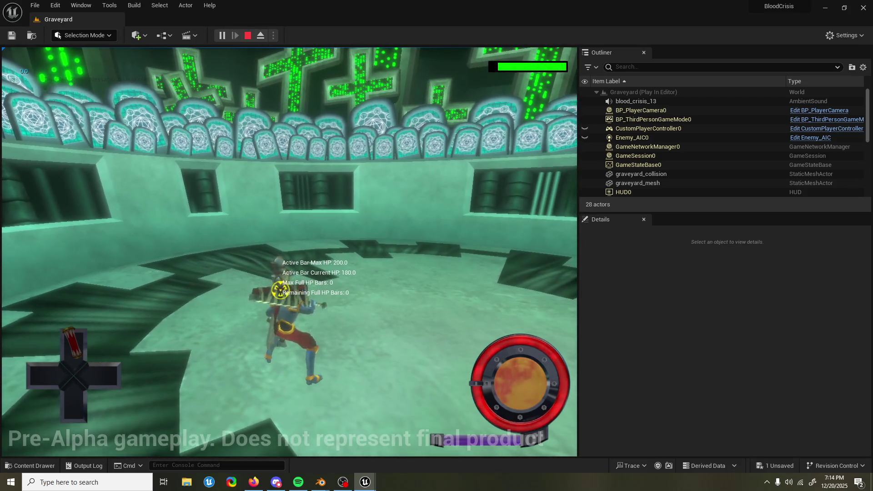
click(667, 108)
double_click(745, 233)
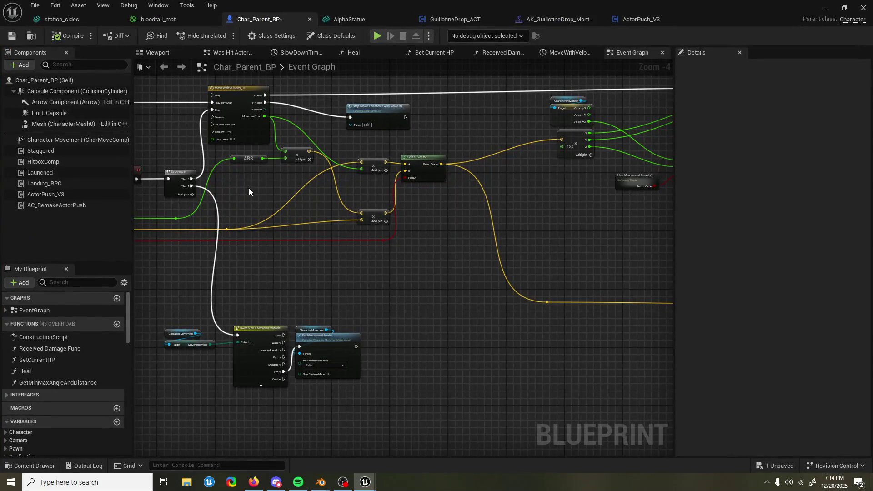
Inspect ActorPush_V3's properties and look over the SET, Select Float and debug nodes
click(64, 194)
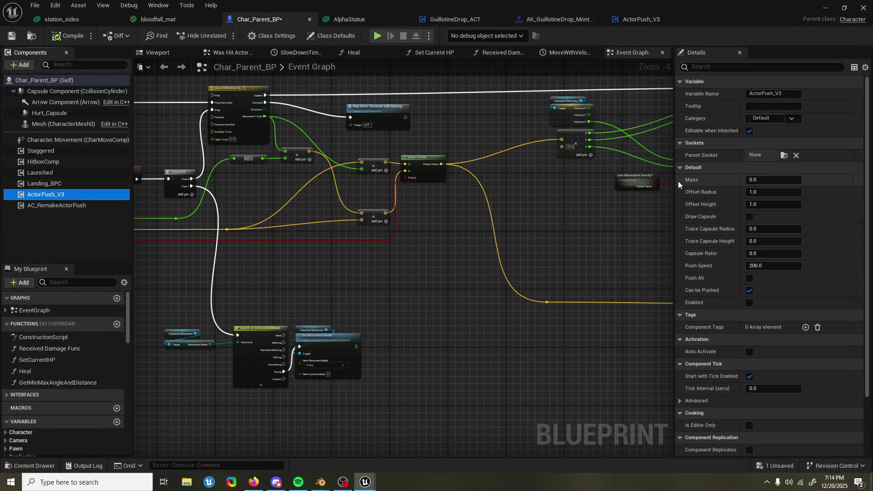
drag(678, 184, 599, 184)
mouse_move(502, 157)
mouse_down()
mouse_move(411, 214)
mouse_move(306, 182)
mouse_move(225, 189)
mouse_up()
mouse_move(487, 133)
mouse_down()
mouse_move(399, 136)
mouse_move(317, 160)
mouse_up()
mouse_move(511, 102)
mouse_down()
mouse_move(367, 136)
mouse_move(373, 148)
mouse_move(394, 151)
mouse_move(372, 113)
mouse_up()
scroll(439, 120, down, 3)
scroll(381, 143, up, 3)
scroll(364, 132, down, 2)
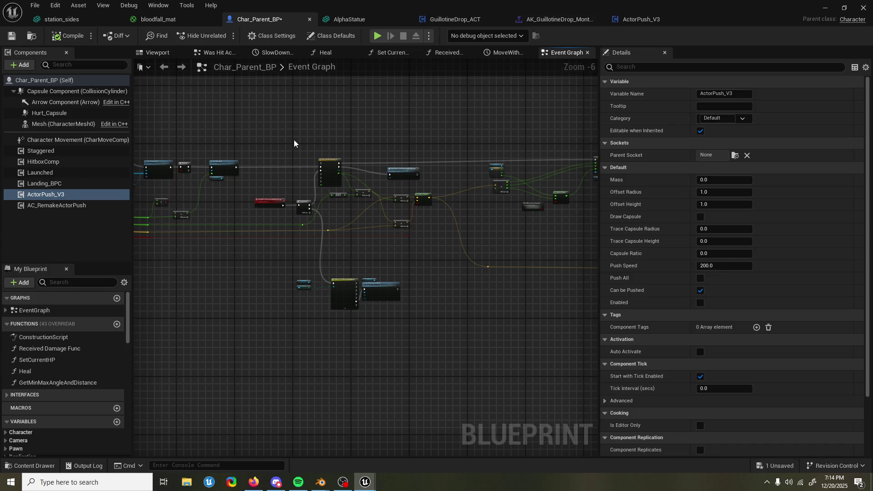
scroll(296, 140, up, 2)
scroll(278, 179, up, 2)
scroll(275, 169, down, 1)
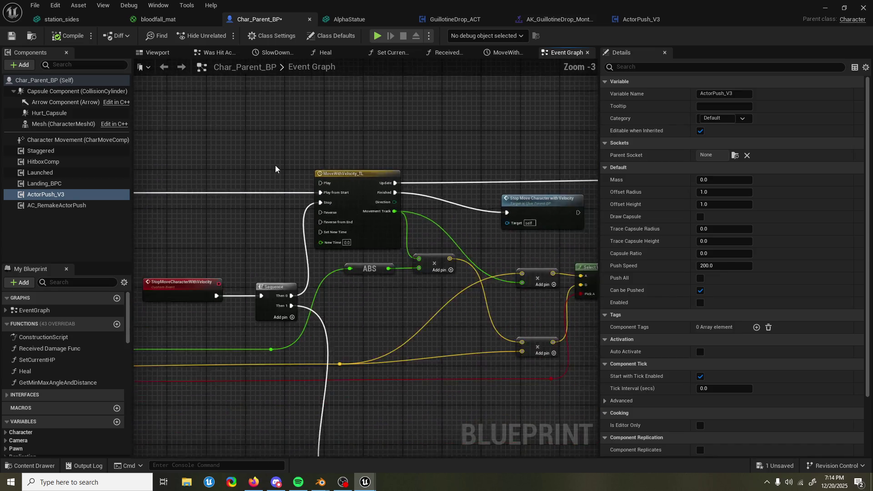
scroll(276, 167, down, 1)
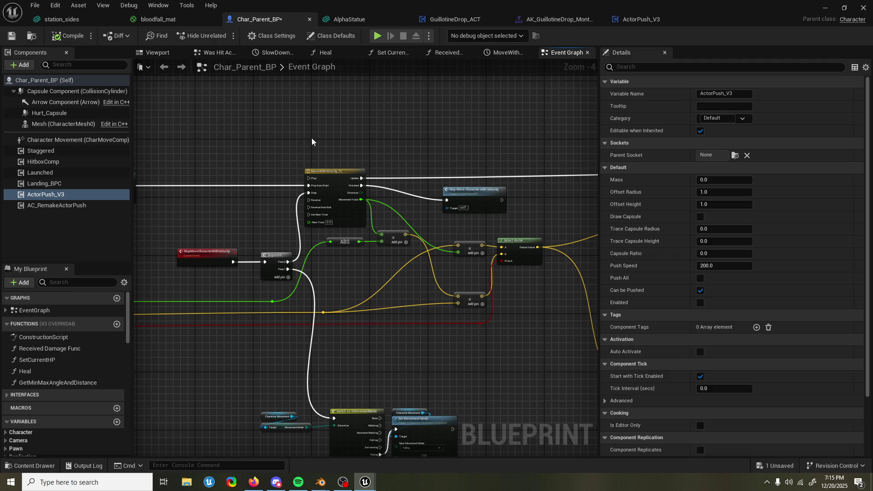
Save Char_Parent_BP and search the Content Drawer for 'soldier'
key(ctrl+s)
mouse_move(296, 139)
mouse_down()
mouse_move(286, 138)
mouse_move(288, 120)
mouse_up()
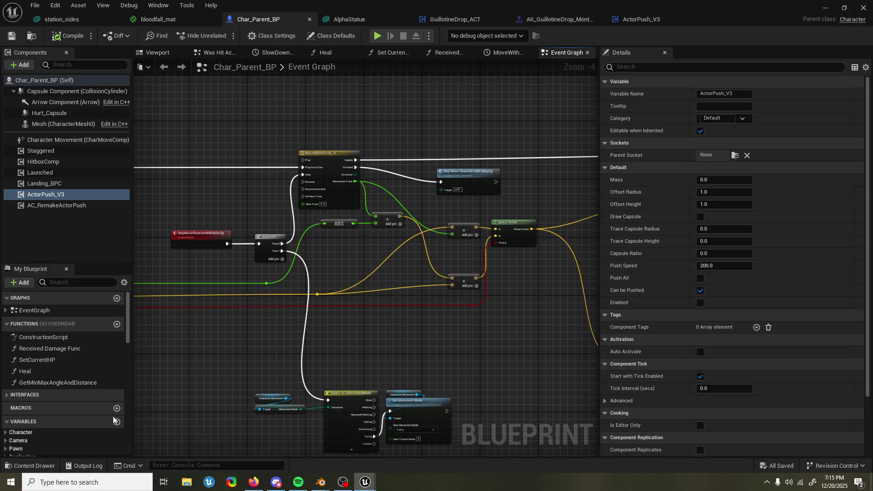
click(31, 465)
text(soldier)
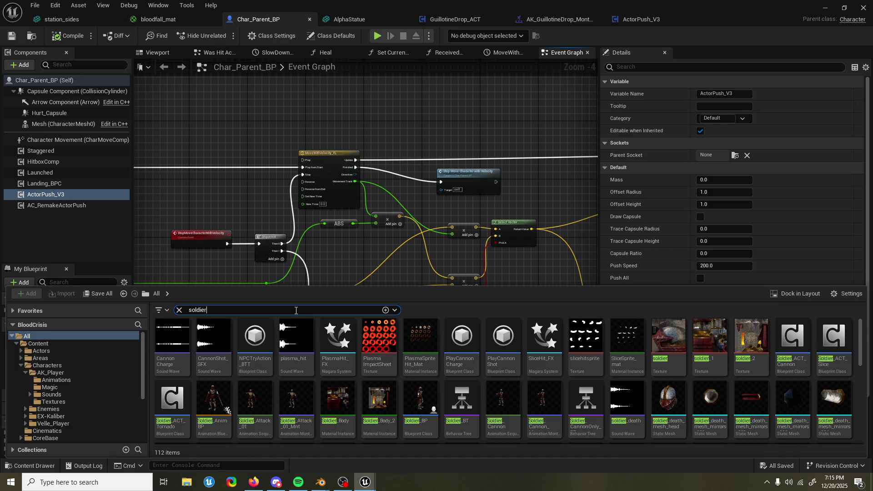
Narrow the search to 'soldier bp' and open Soldier_BP on its Event Graph
text( bp)
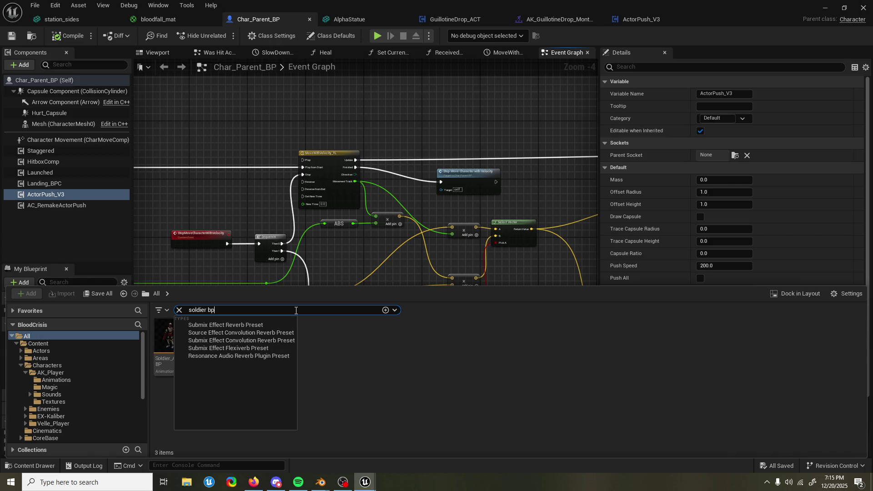
key(Return)
double_click(223, 343)
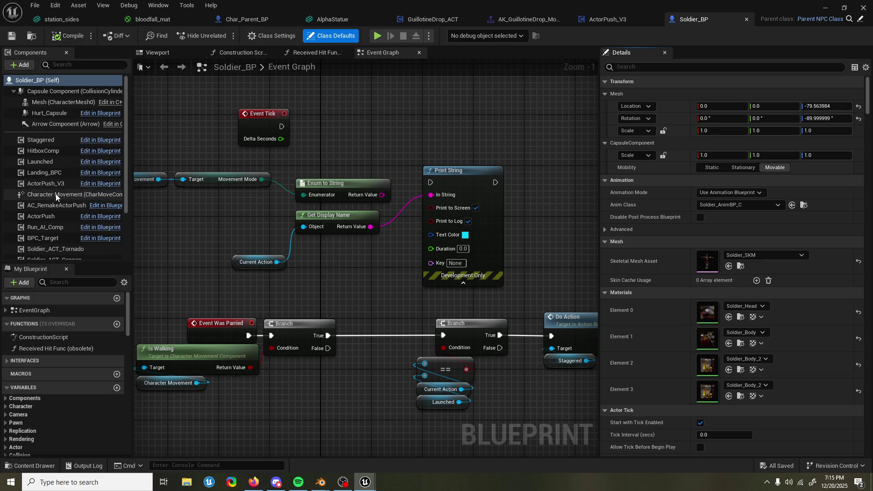
scroll(60, 182, down, 1)
scroll(61, 213, down, 1)
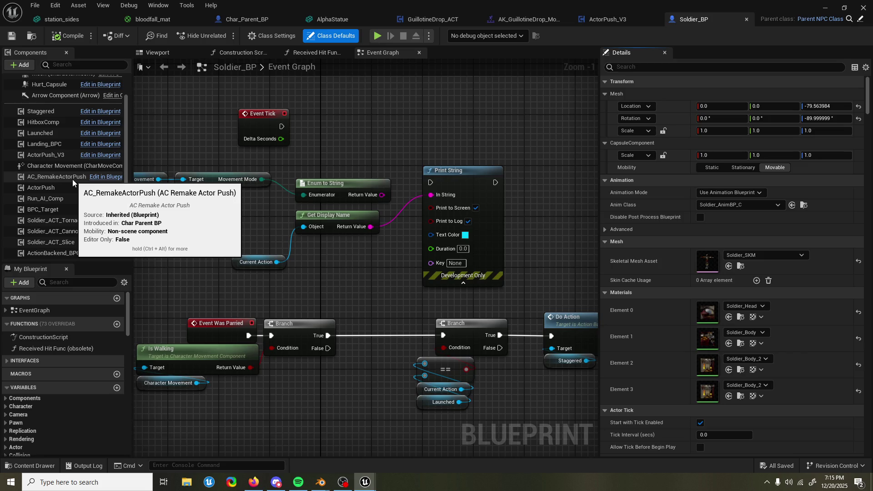
scroll(73, 179, down, 2)
scroll(73, 178, down, 1)
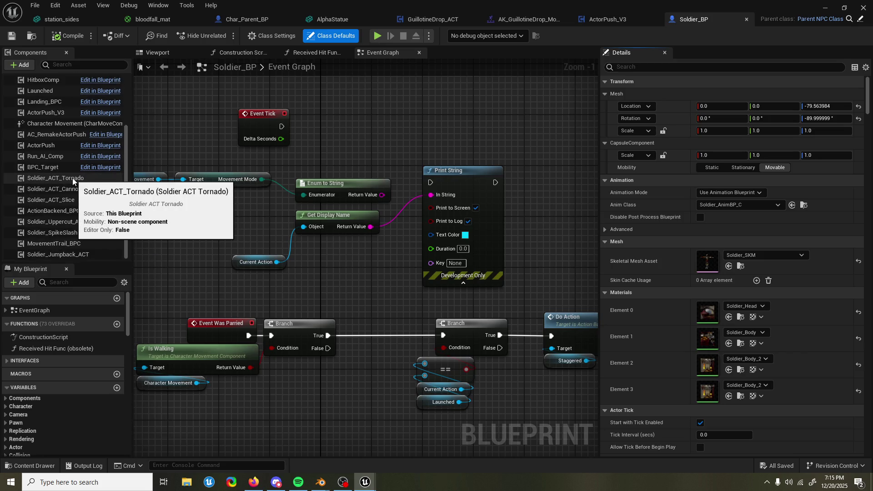
Check Soldier_BP's AC_RemakeActorPush settings, minimize its editor, and play-test the Graveyard level
click(54, 134)
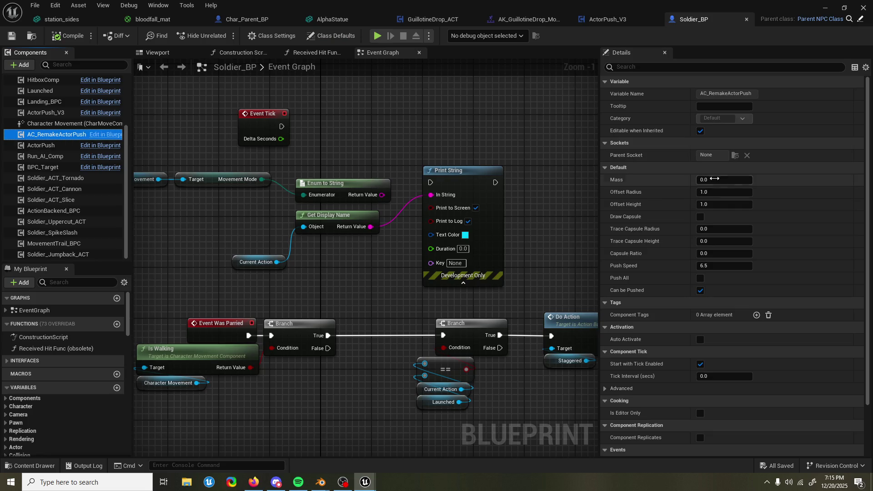
click(825, 8)
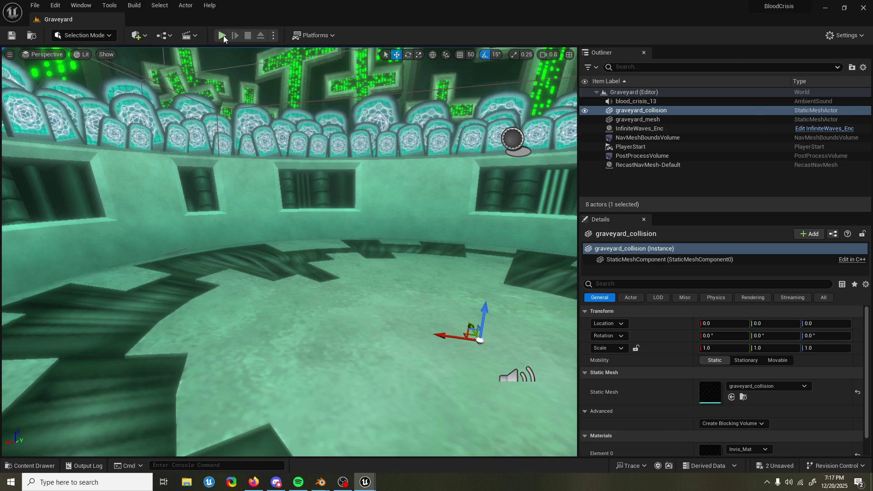
click(222, 37)
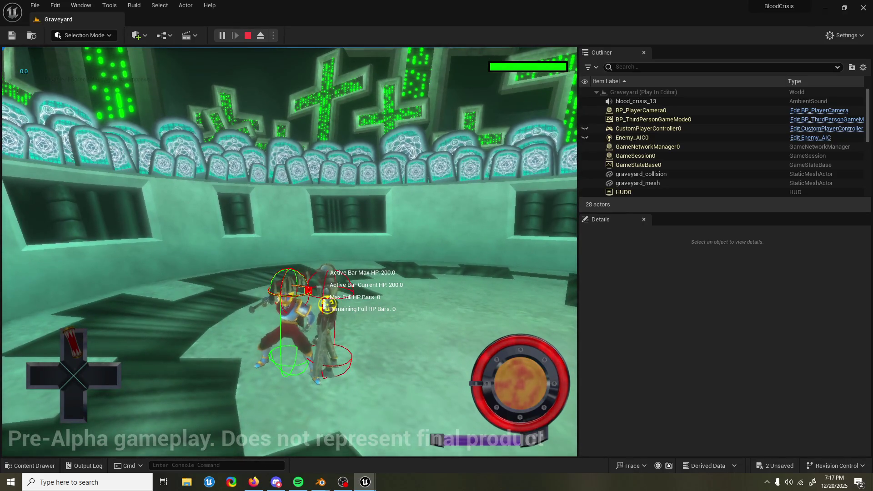
click(248, 35)
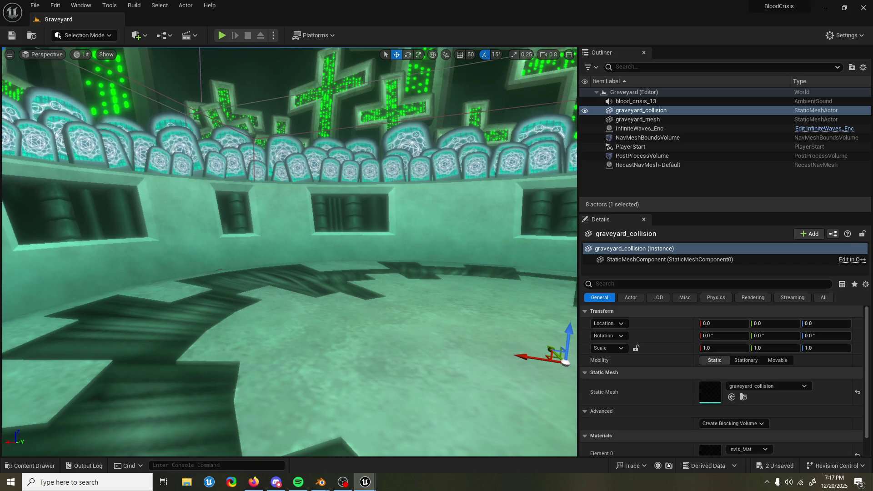
Run another Graveyard play test, stop it, and save all pending changes
click(225, 37)
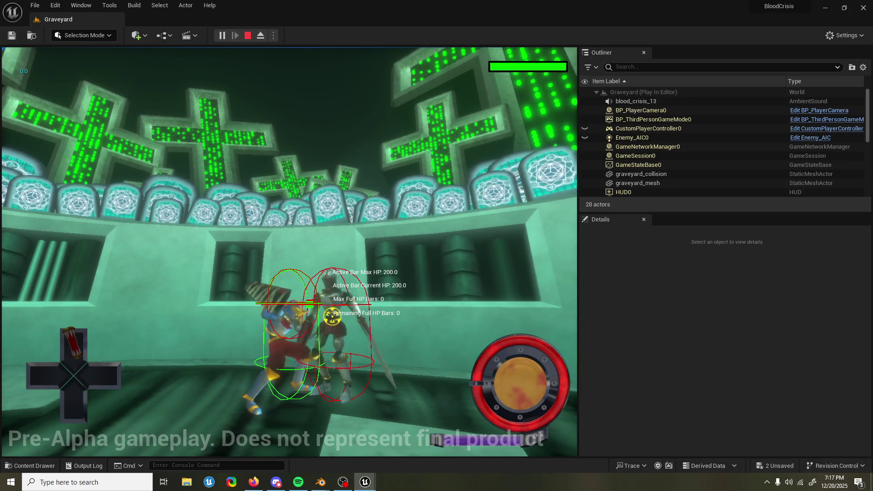
key(Escape)
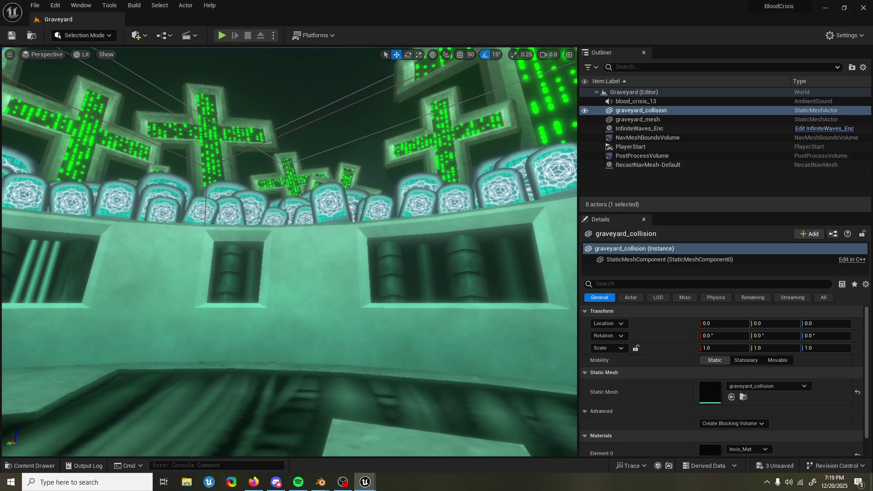
key(ctrl+s)
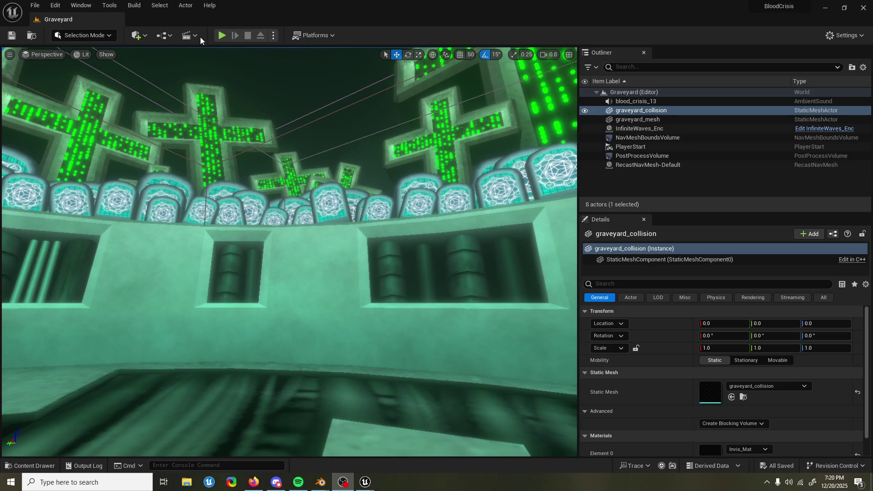
click(225, 36)
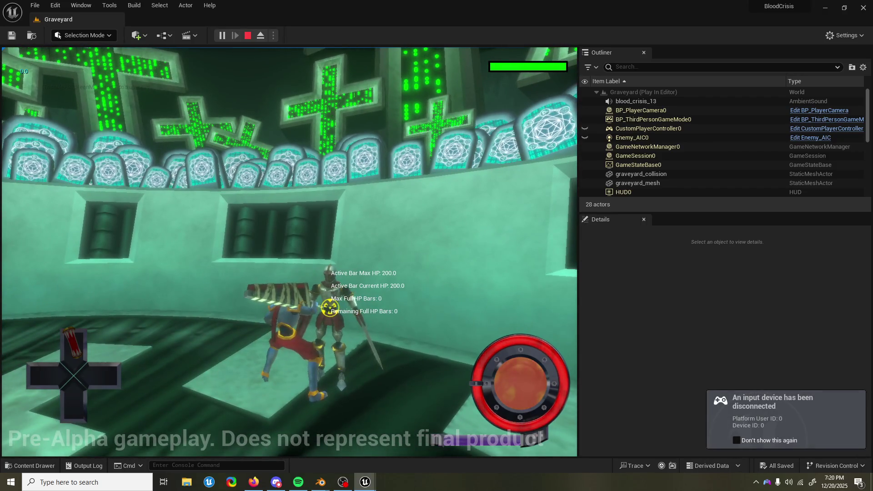
click(248, 36)
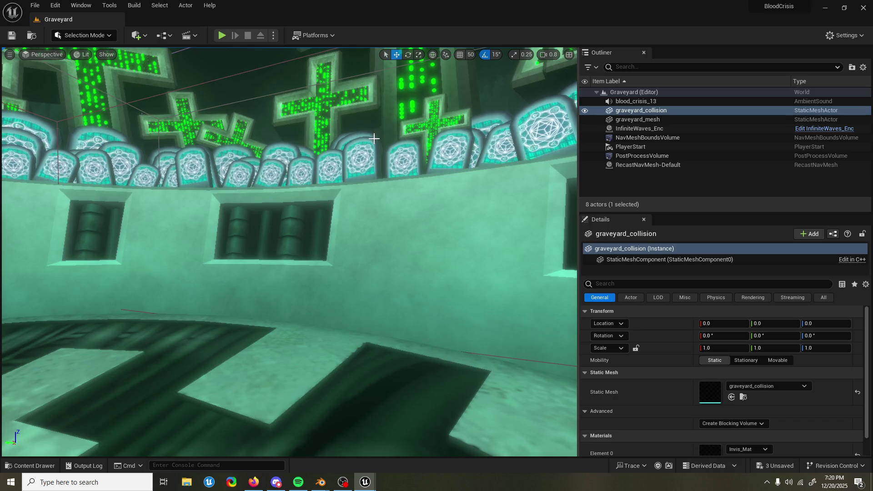
Play-test the graveyard once more, stop it, then tilt and zoom the view onto the arena
click(223, 37)
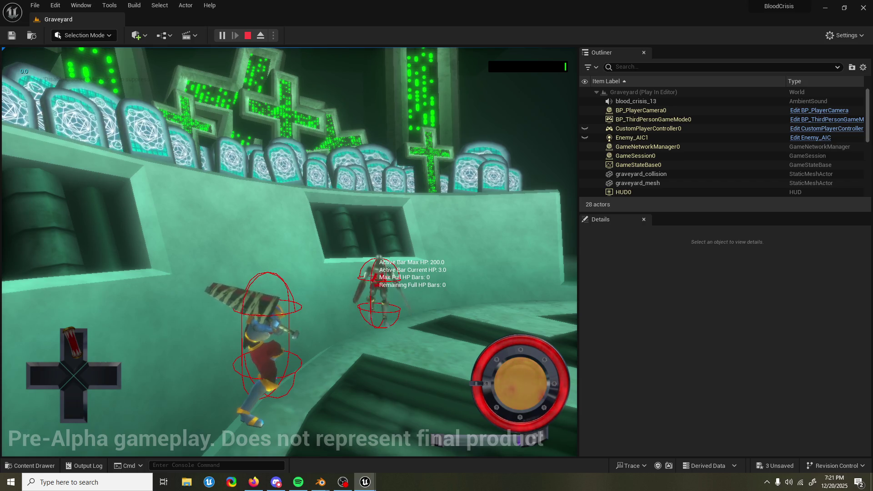
click(524, 183)
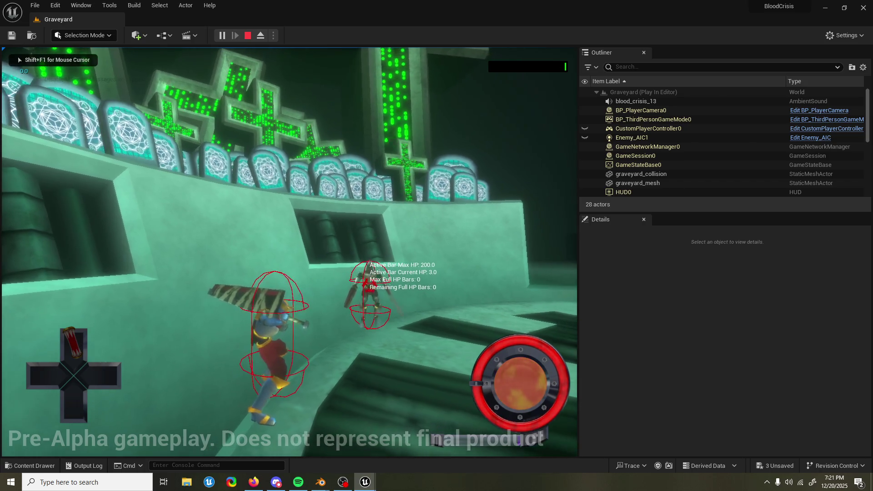
key(Escape)
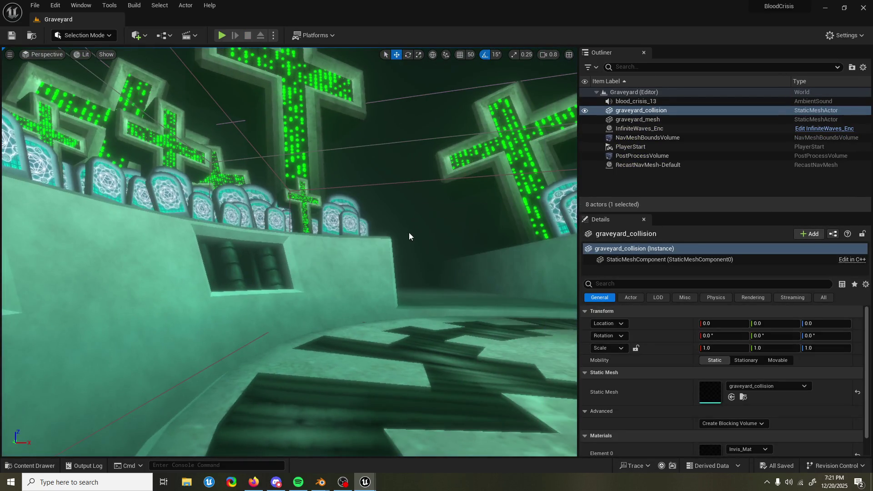
mouse_move(409, 234)
mouse_down()
mouse_move(409, 255)
mouse_move(437, 241)
mouse_move(415, 209)
mouse_move(415, 219)
mouse_move(405, 213)
mouse_up()
scroll(415, 214, up, 2)
Frame the arena and change InfiniteWaves_Enc's Max Enemies from 1 to 5
mouse_move(254, 208)
mouse_down()
mouse_move(296, 390)
mouse_move(306, 335)
mouse_move(473, 260)
mouse_up()
scroll(306, 335, down, 1)
key(f)
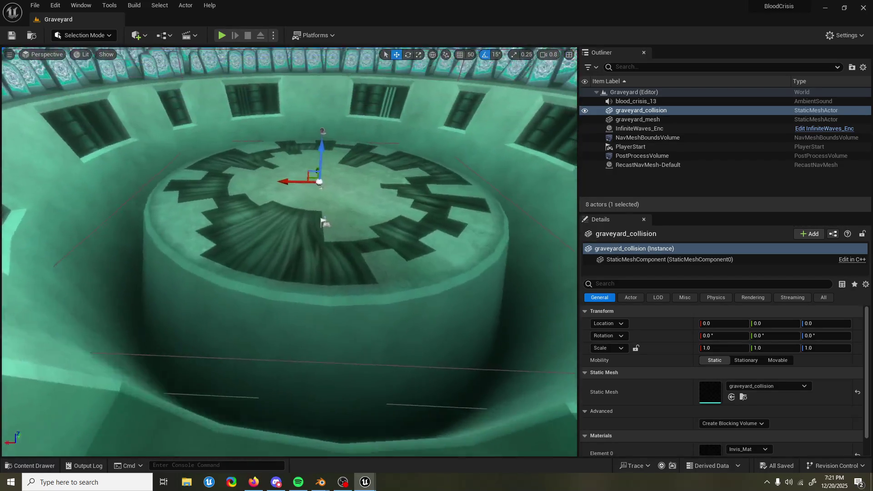
click(668, 128)
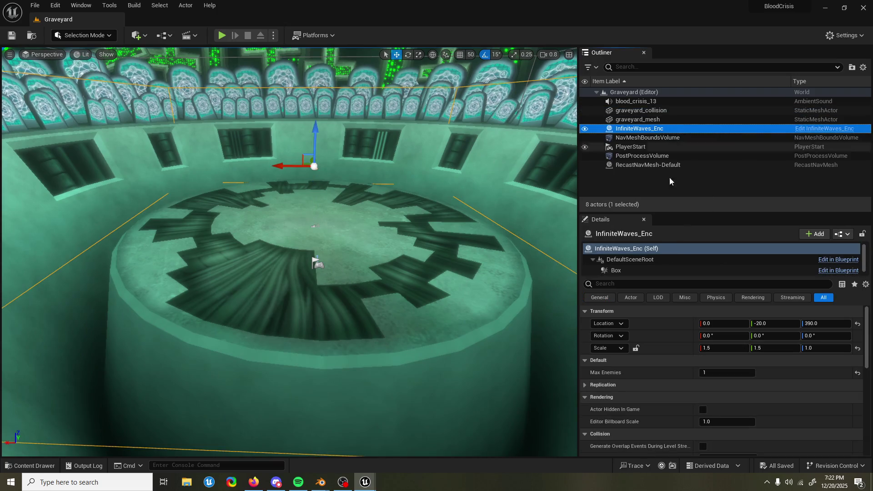
click(724, 372)
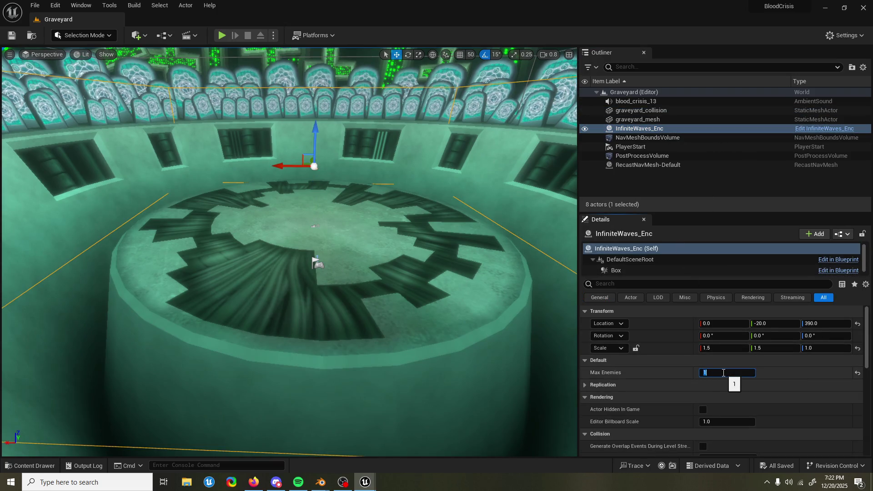
text(5)
key(Return)
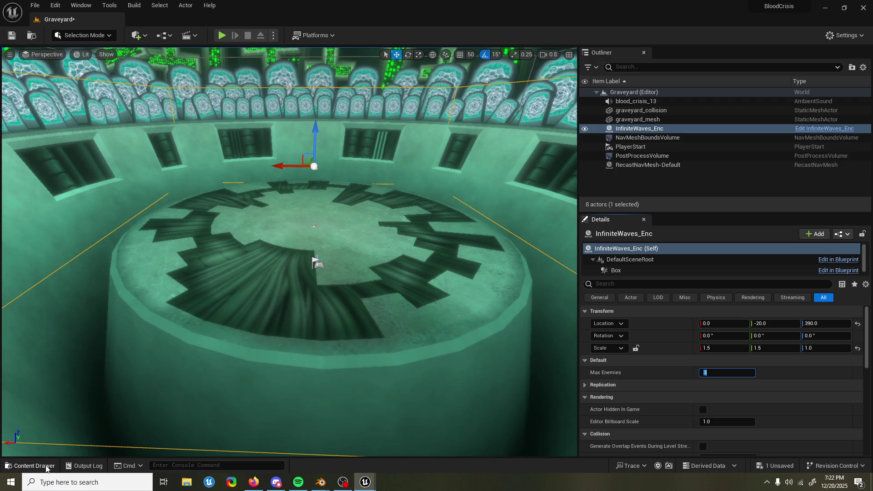
click(31, 465)
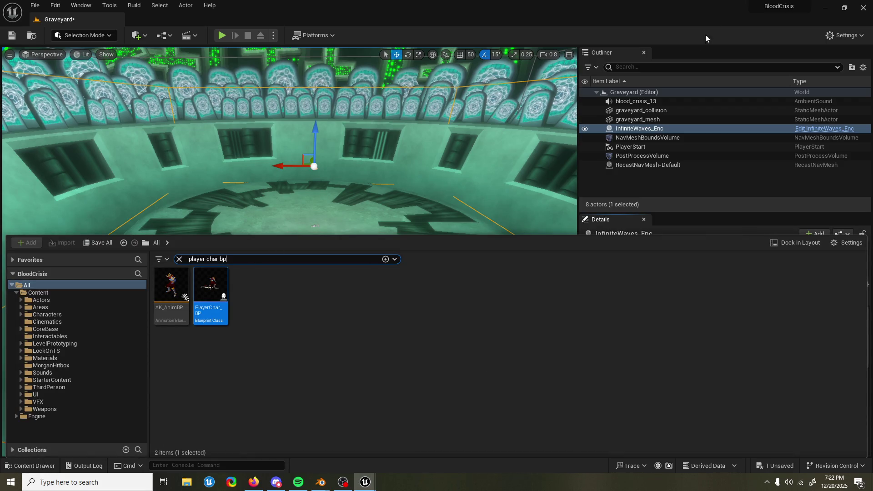
Open Run_AI_Comp from a 'run ai' asset search, save everything, and play the Graveyard level
click(658, 178)
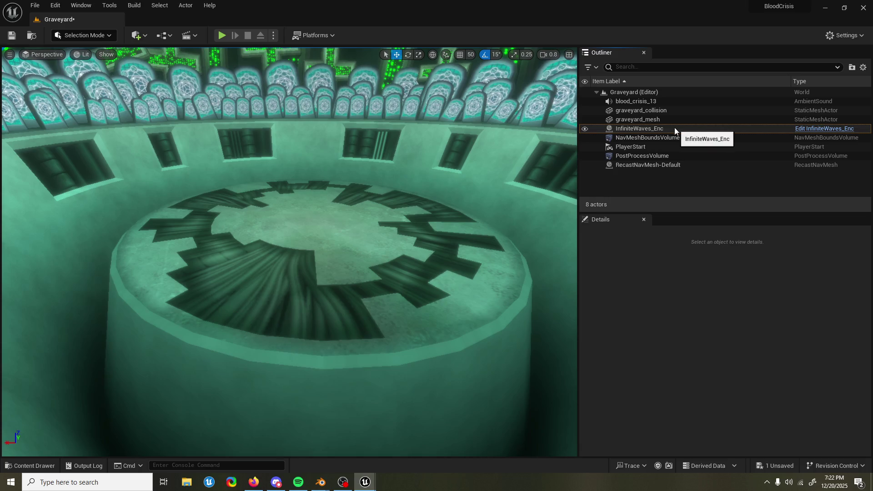
click(31, 466)
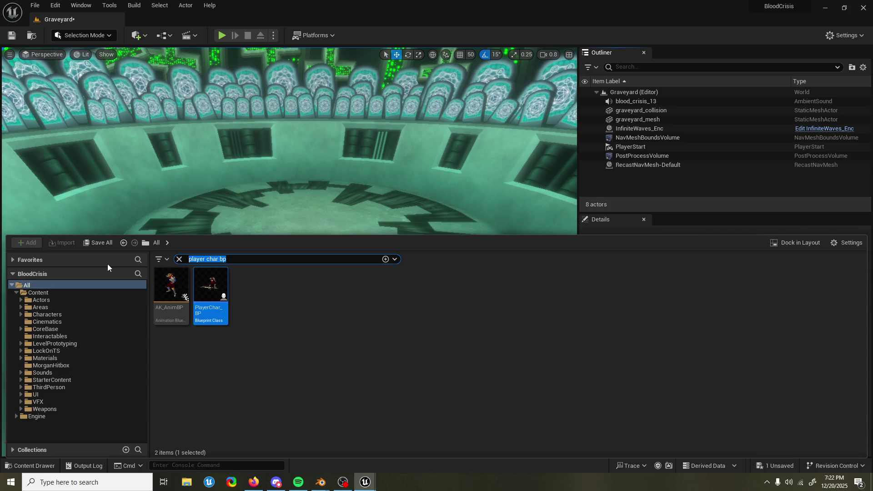
text(run ai)
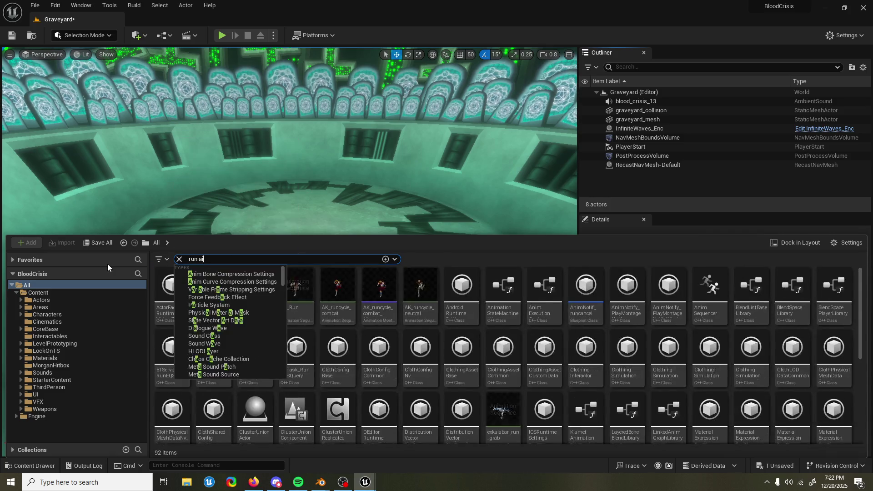
key(Return)
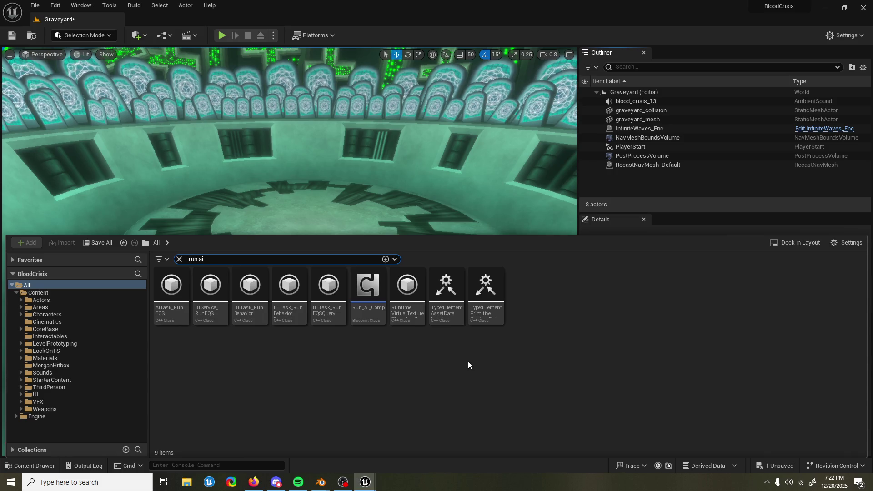
click(359, 293)
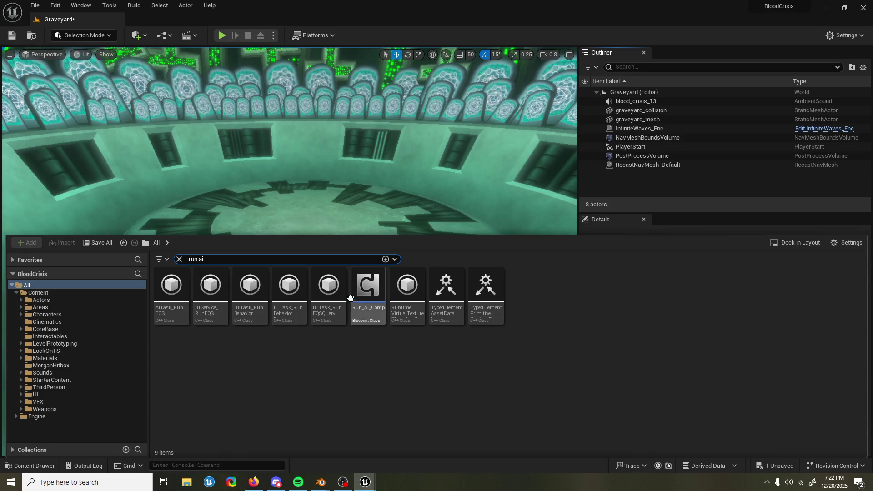
double_click(359, 293)
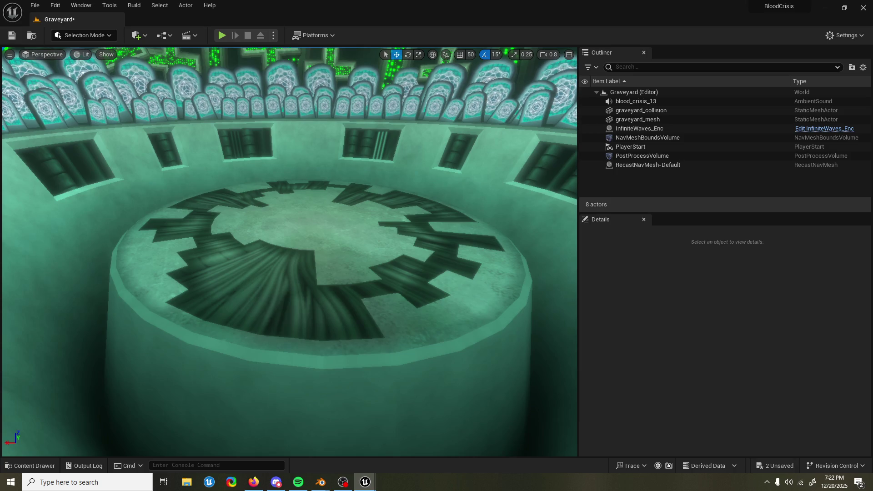
key(ctrl+s)
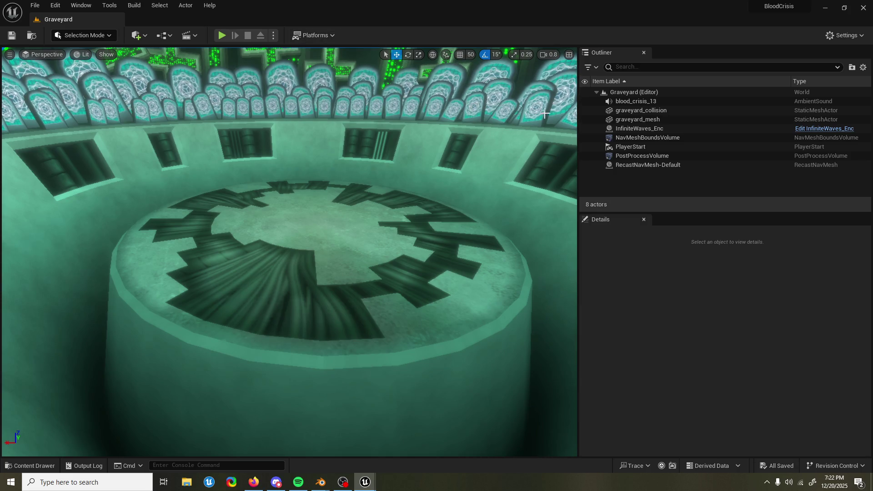
click(223, 35)
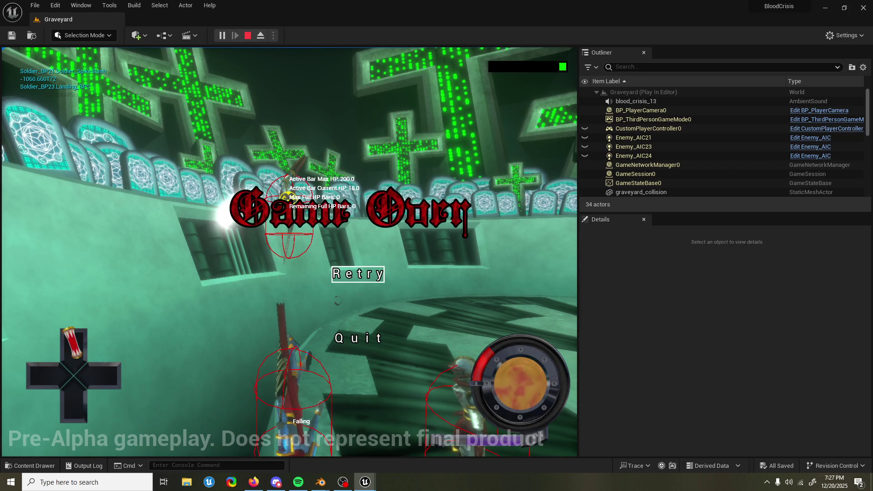
Retry the graveyard level after Game Over, then stop the play session
click(355, 273)
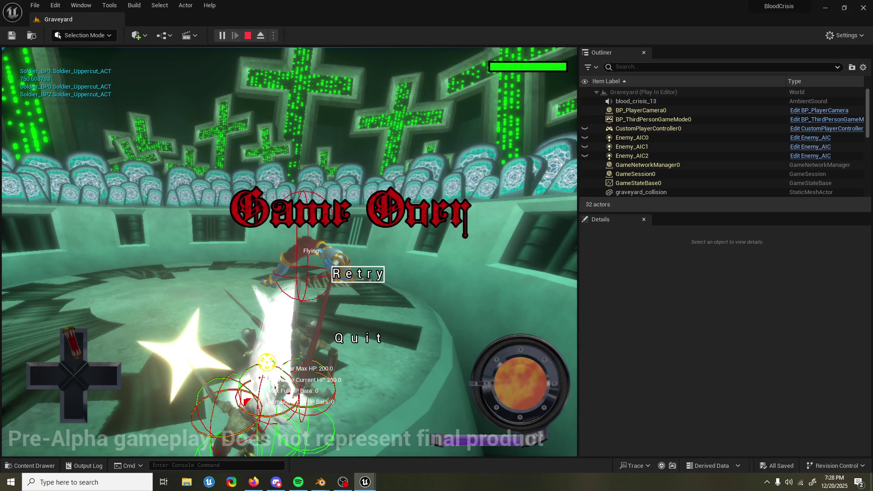
key(Return)
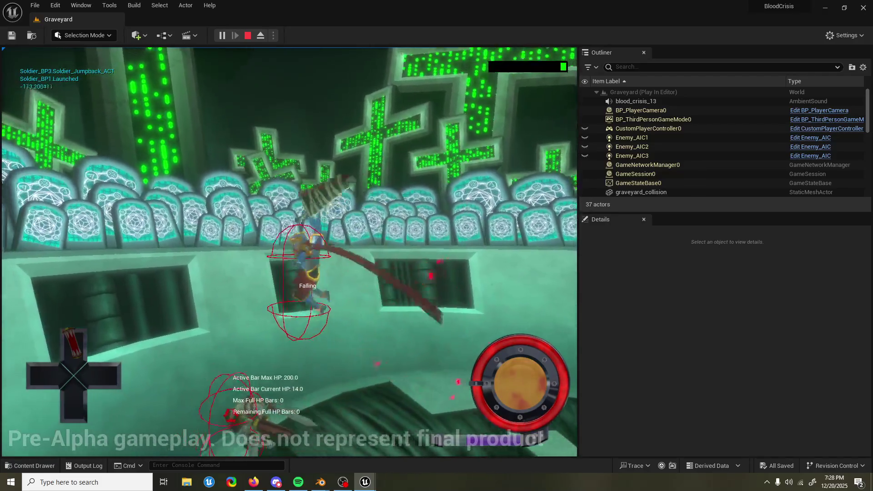
key(Escape)
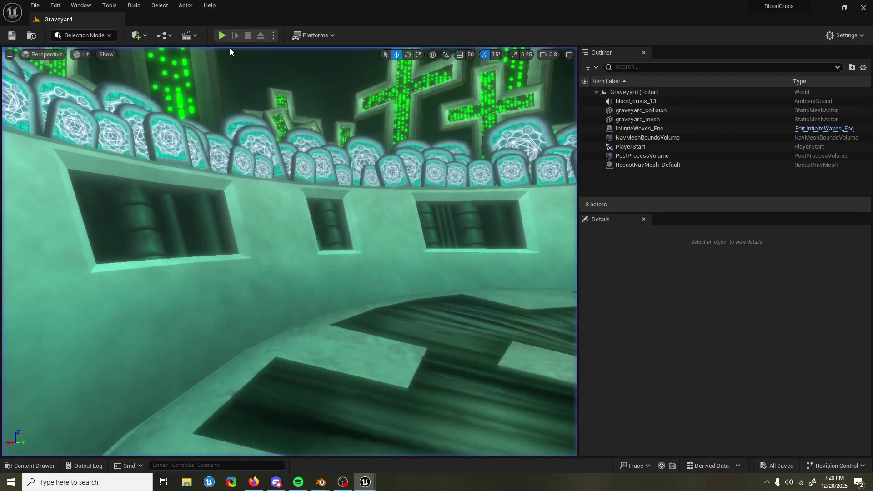
Search assets for 'air f' and open the AK_Air_Finish_2_mnt montage
click(29, 465)
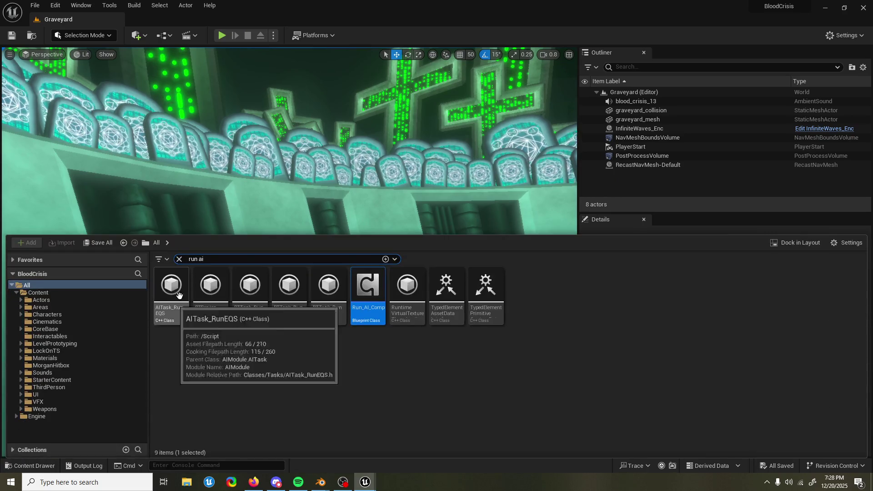
key(BackSpace)
key(BackSpace)
key(BackSpace)
text(air f)
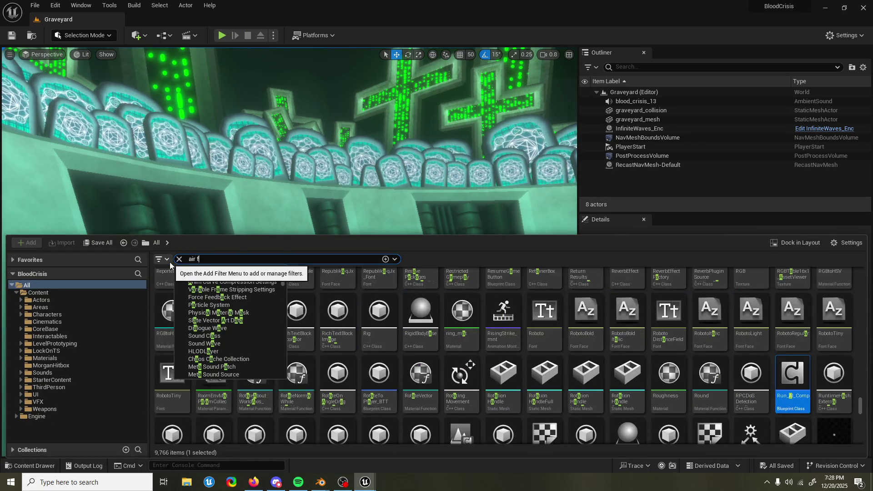
click(495, 404)
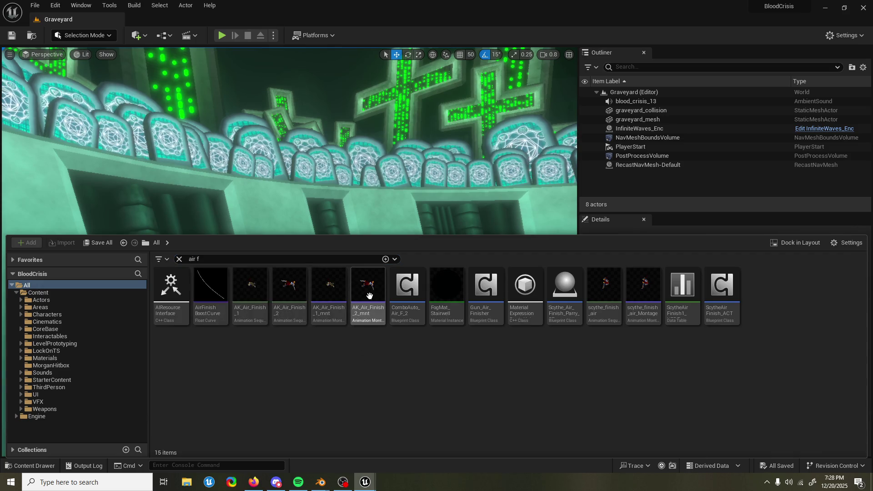
key(ctrl+space)
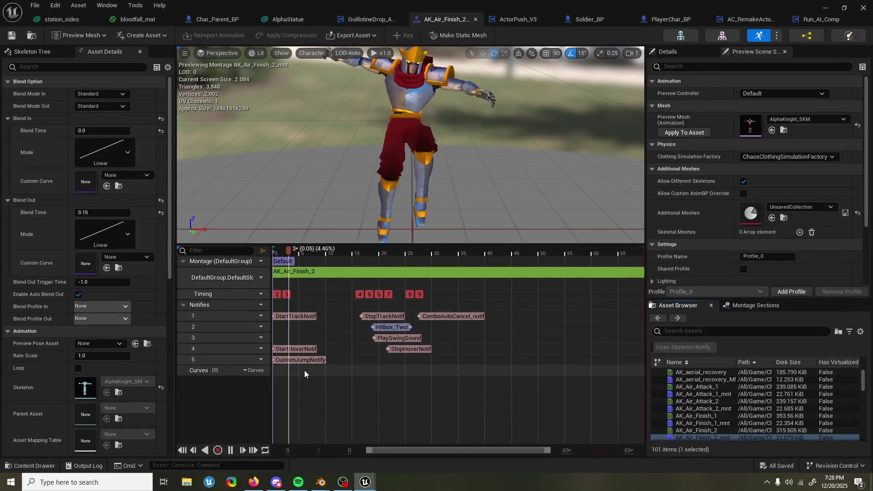
Set CustomJumpNotify's Max Vertical Distance Cutoff to 400 and play-test the Graveyard level
click(300, 360)
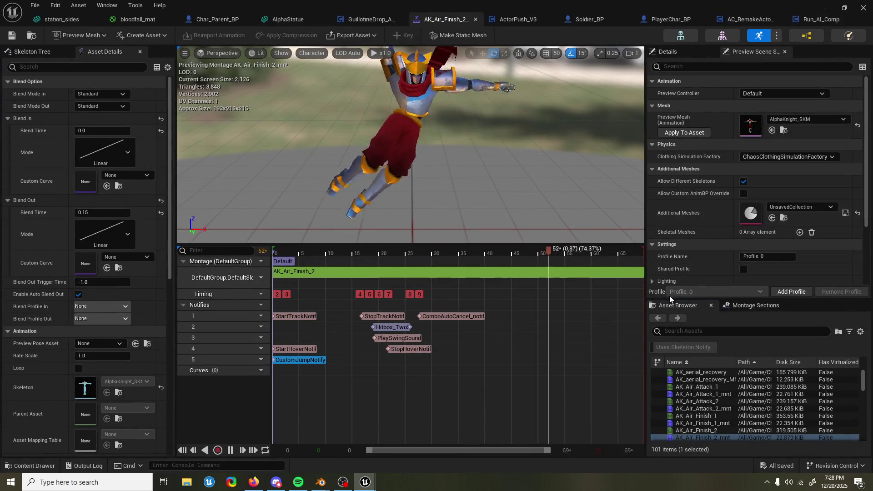
click(677, 52)
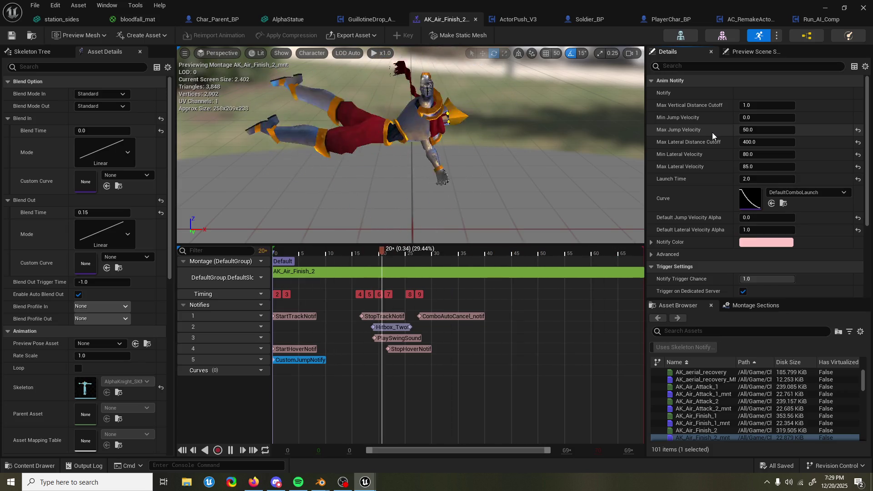
click(763, 105)
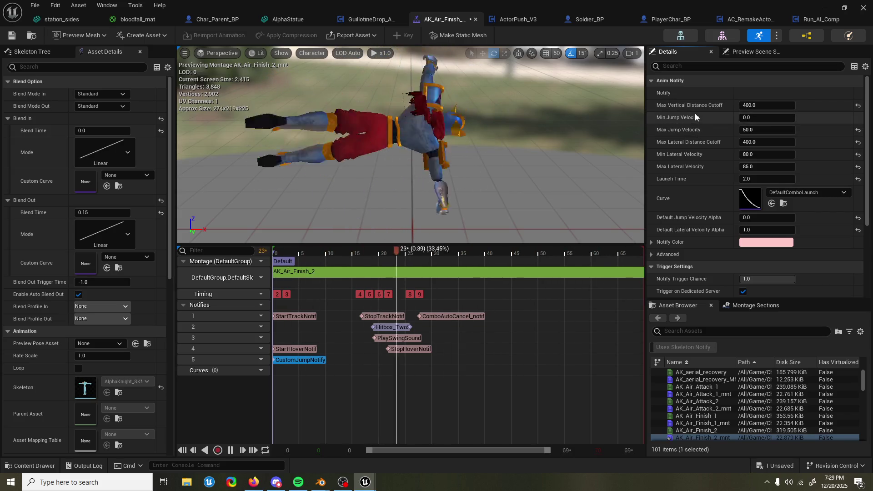
click(826, 8)
click(225, 34)
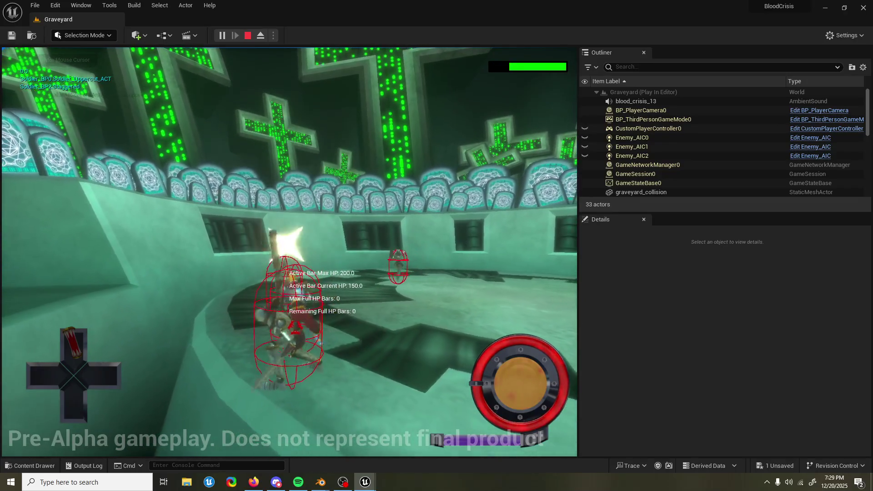
Stop the graveyard play-test and bring back the 'air f' asset results
key(Escape)
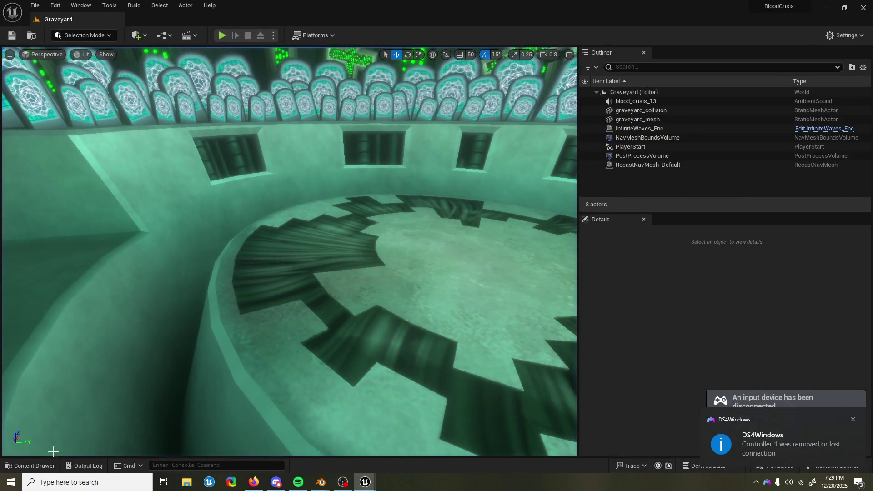
key(ctrl+space)
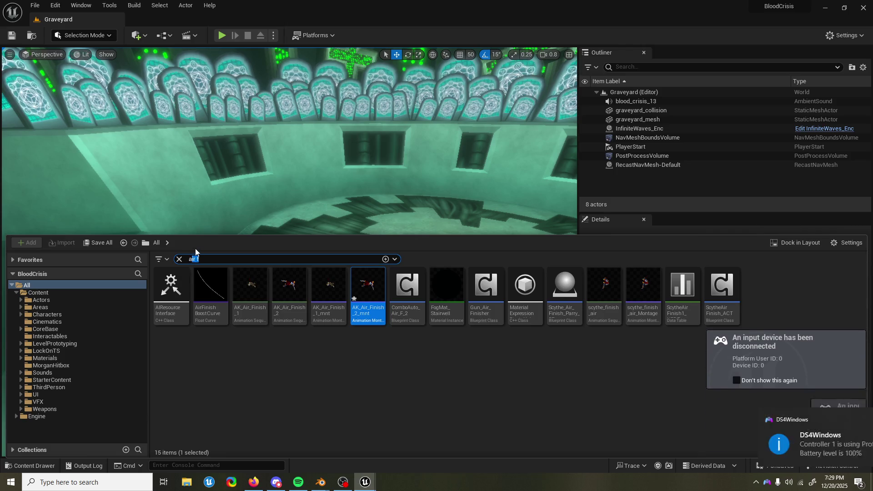
Open ComboSystem_BPC from a 'combo system' search and set Max Normal Hits to 2
text(combo system)
click(248, 322)
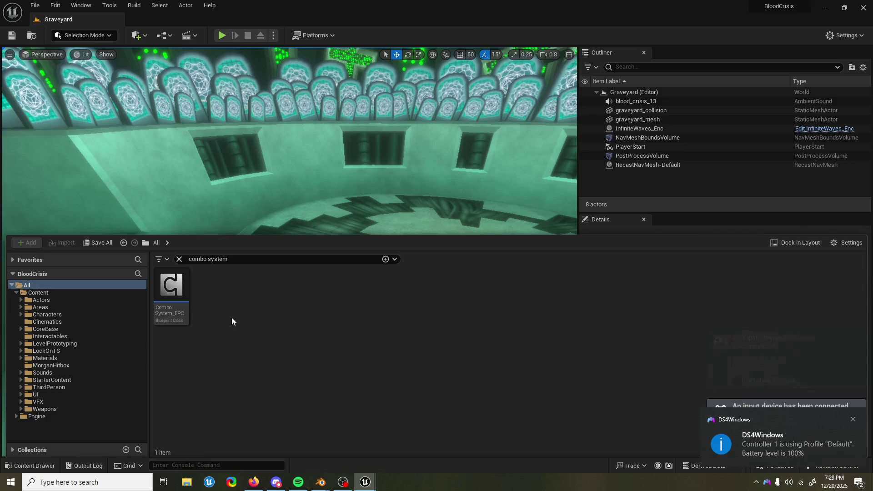
double_click(184, 291)
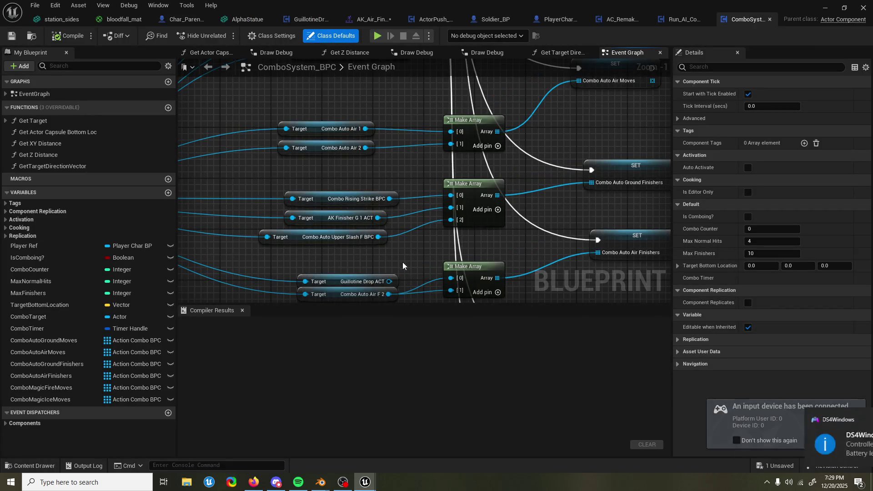
click(242, 310)
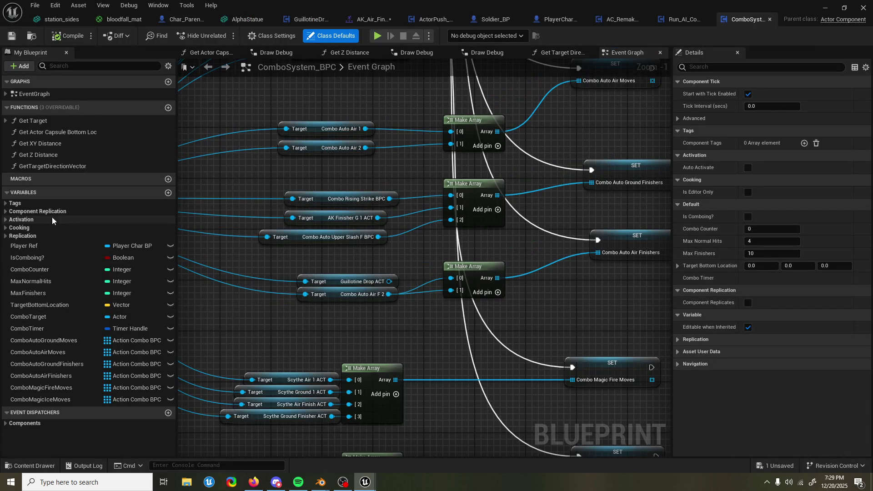
text(2)
click(771, 253)
click(825, 7)
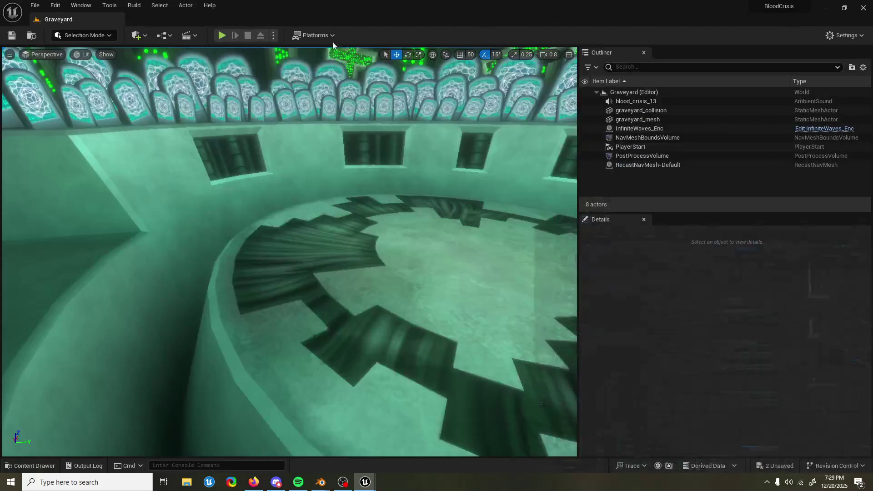
click(221, 36)
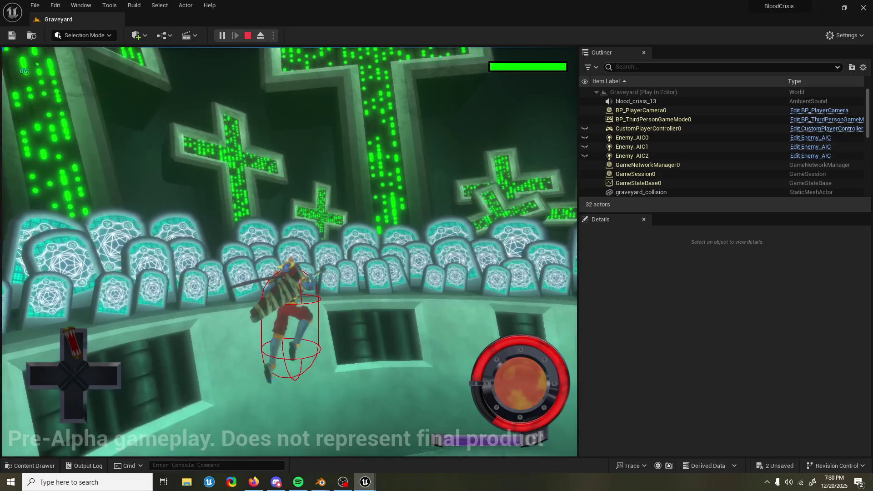
key(Escape)
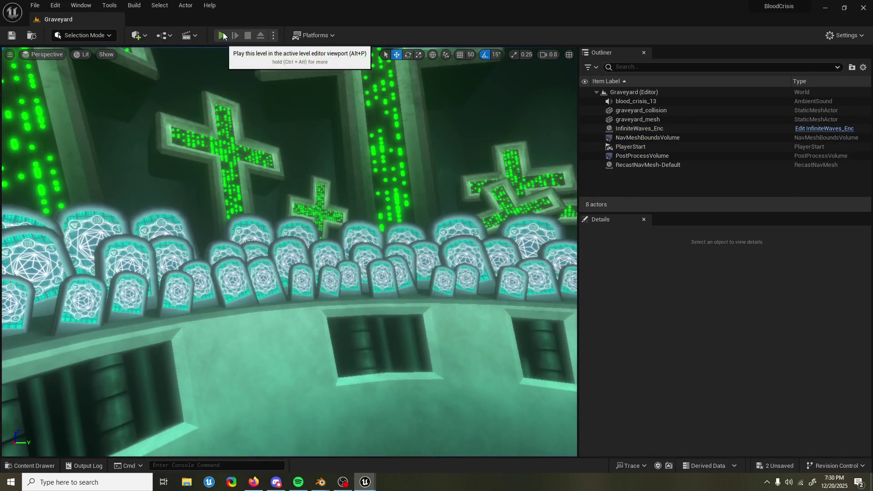
click(222, 35)
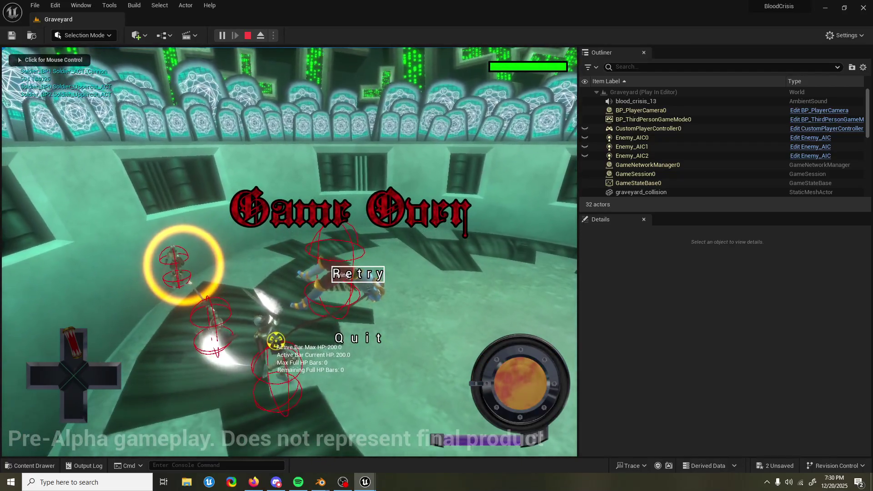
click(357, 274)
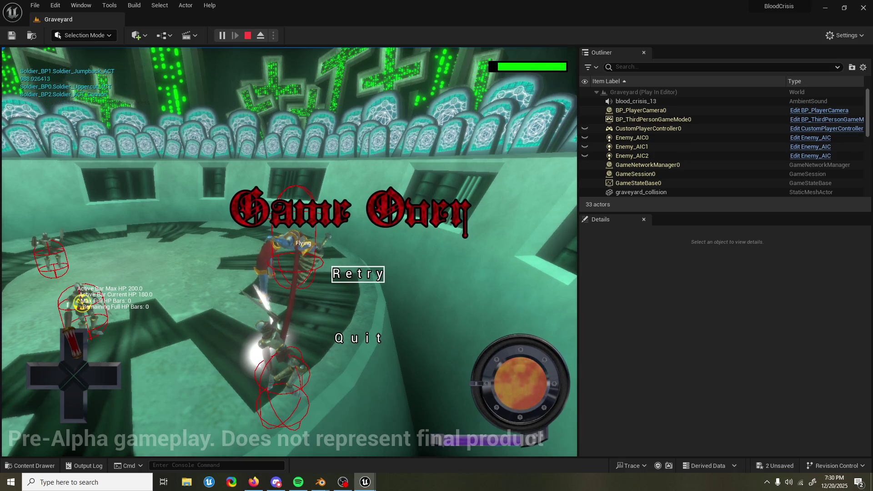
key(Return)
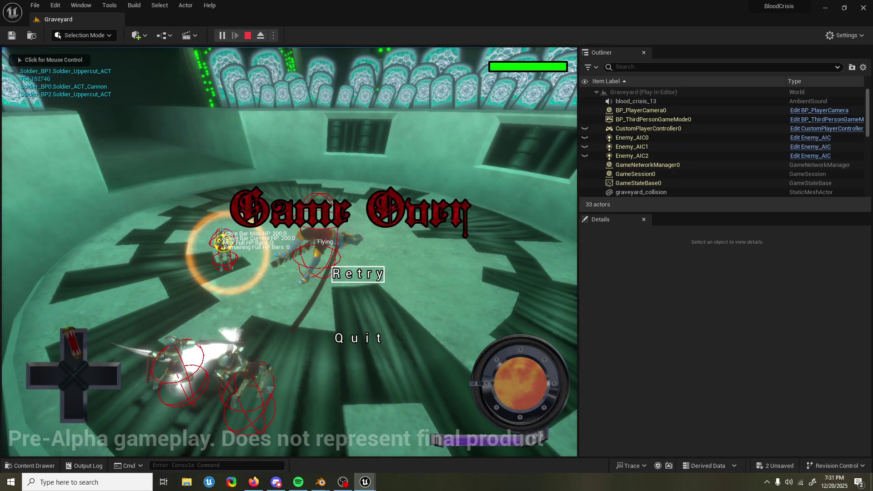
key(Return)
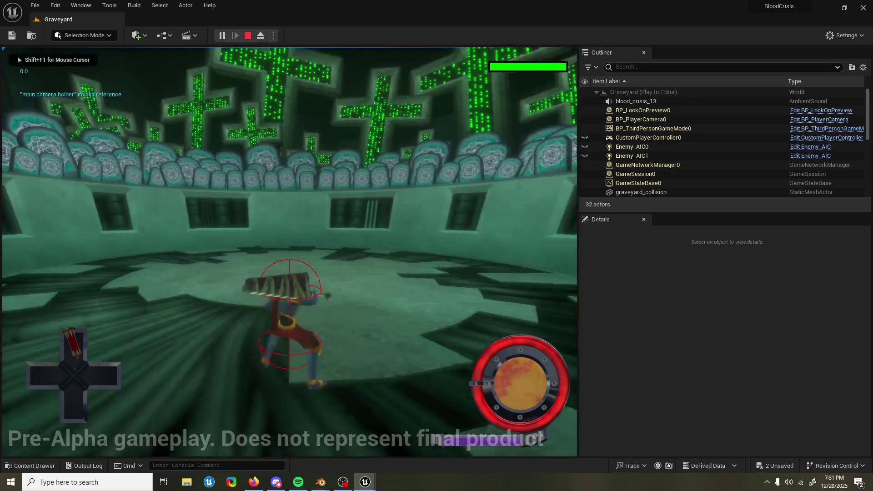
key(Escape)
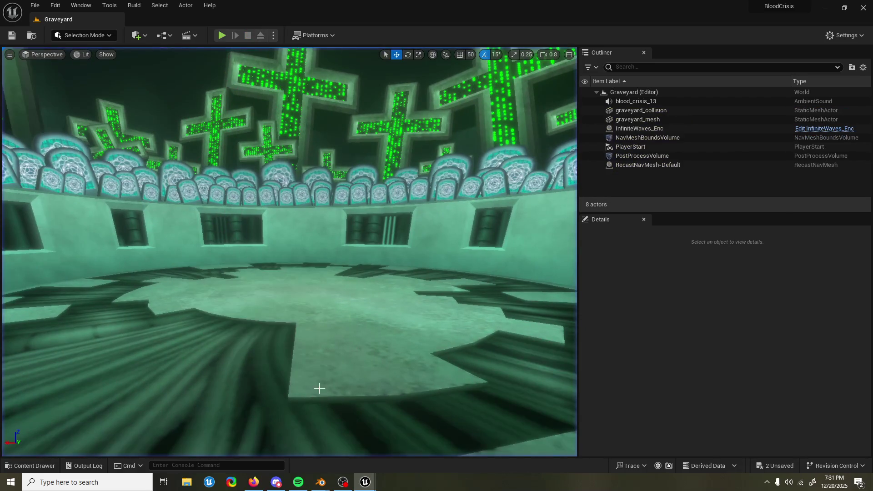
Fly the viewport over the graveyard arena toward the central platform
click(29, 467)
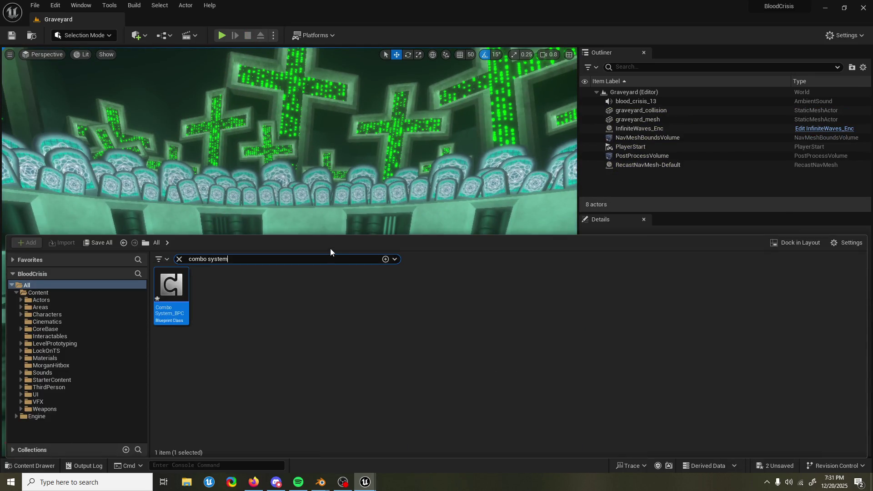
drag(437, 176, 436, 213)
scroll(289, 251, down, 10)
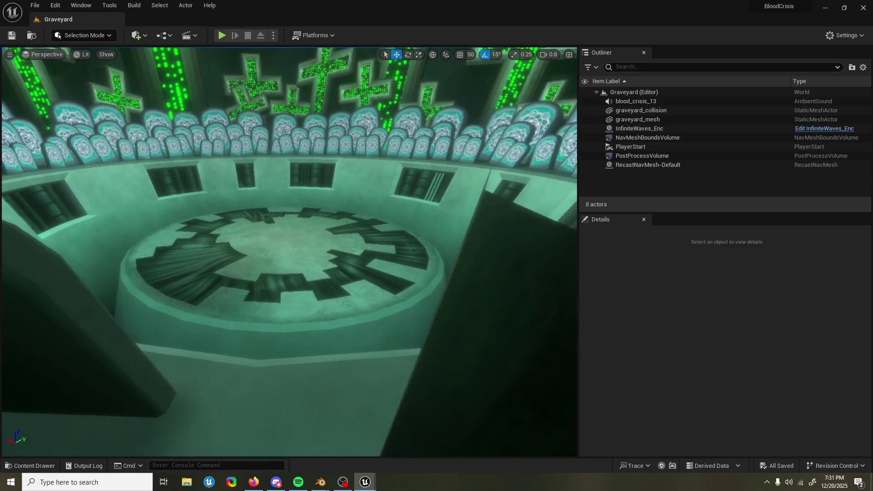
drag(289, 251, 266, 220)
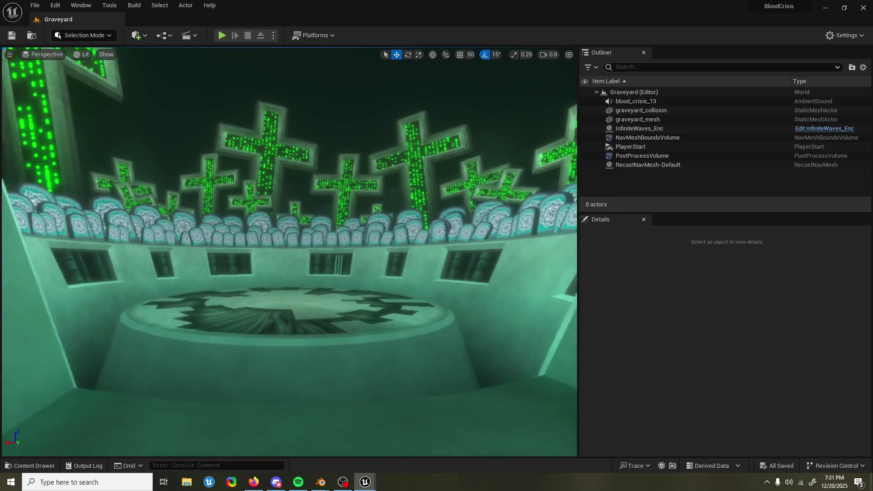
key(alt+Tab)
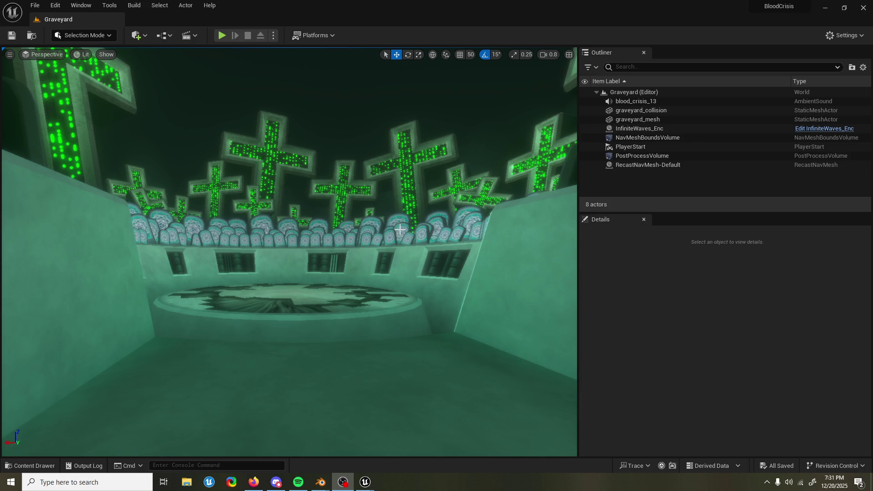
key(alt+Tab)
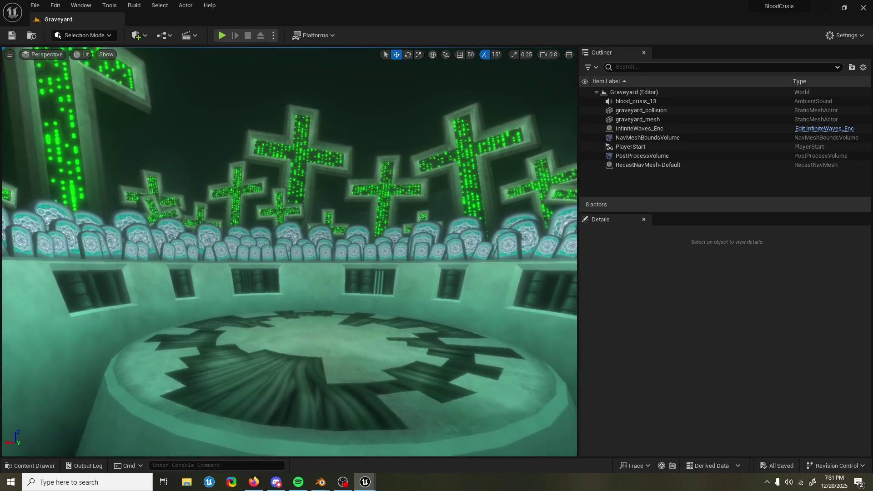
scroll(364, 173, down, 5)
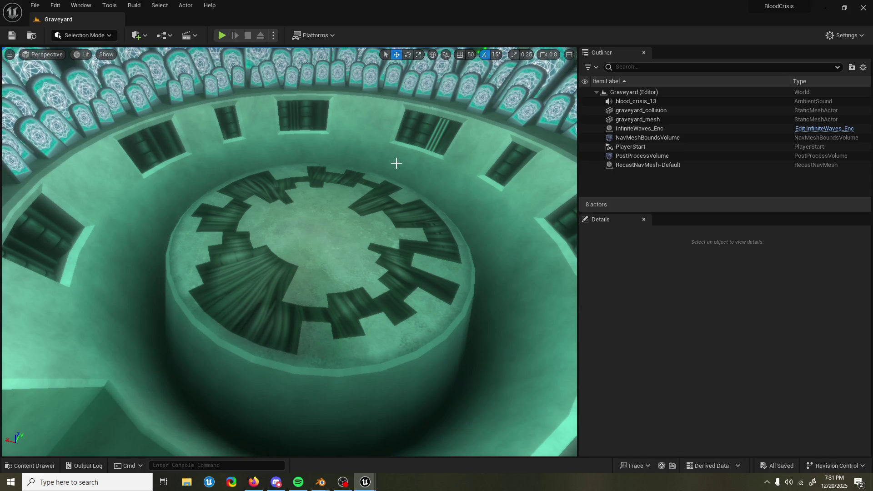
click(8, 477)
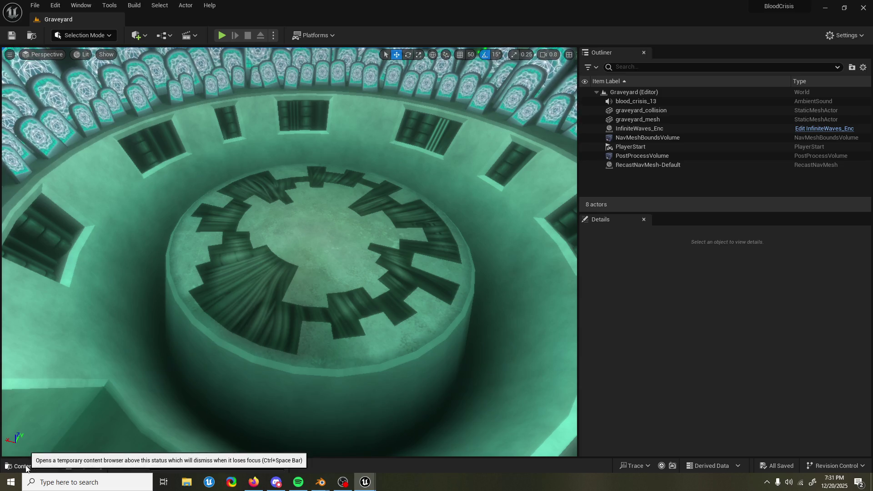
Select graveyard_mesh, review ComboSystem_BPC and Run_AI_Comp, then return to the level editor
click(19, 466)
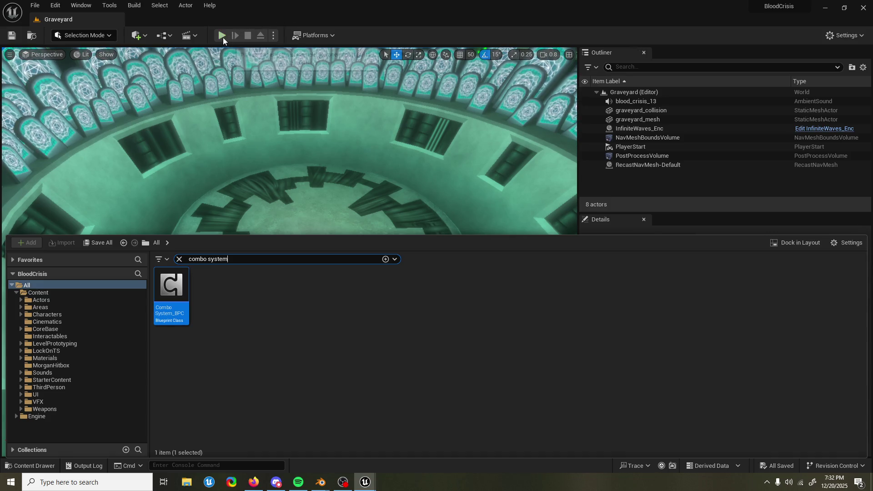
click(409, 132)
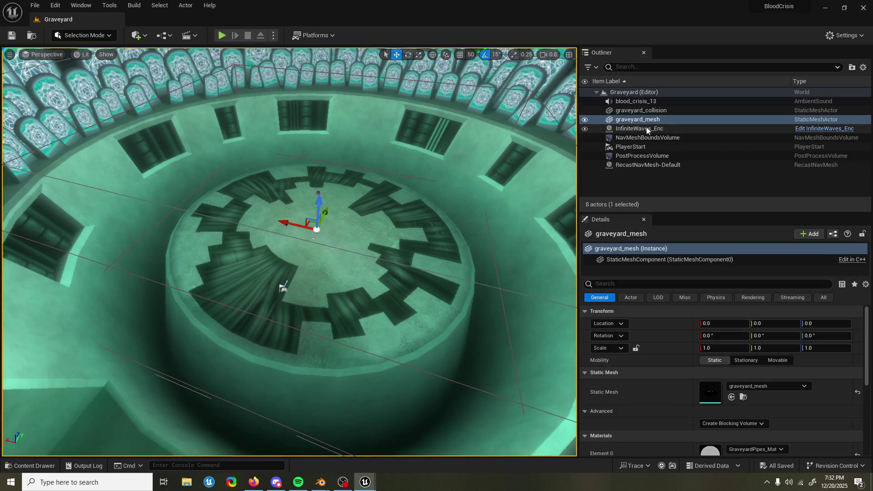
click(365, 482)
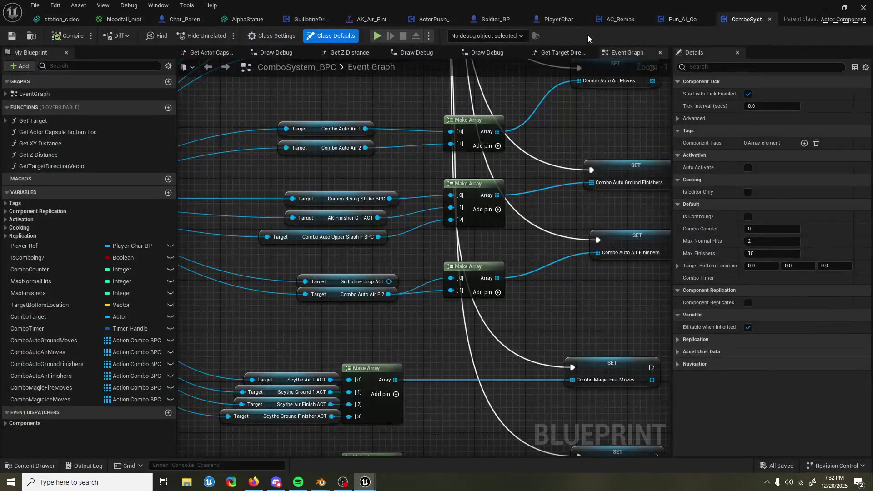
click(686, 19)
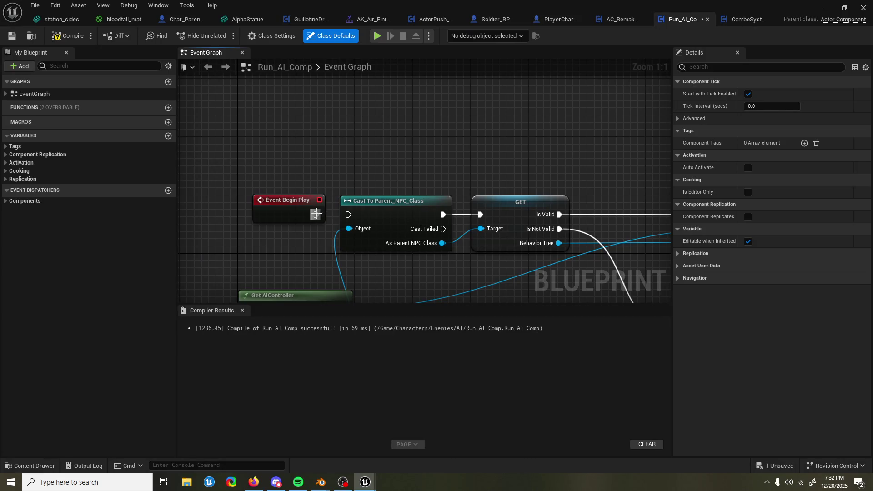
click(826, 7)
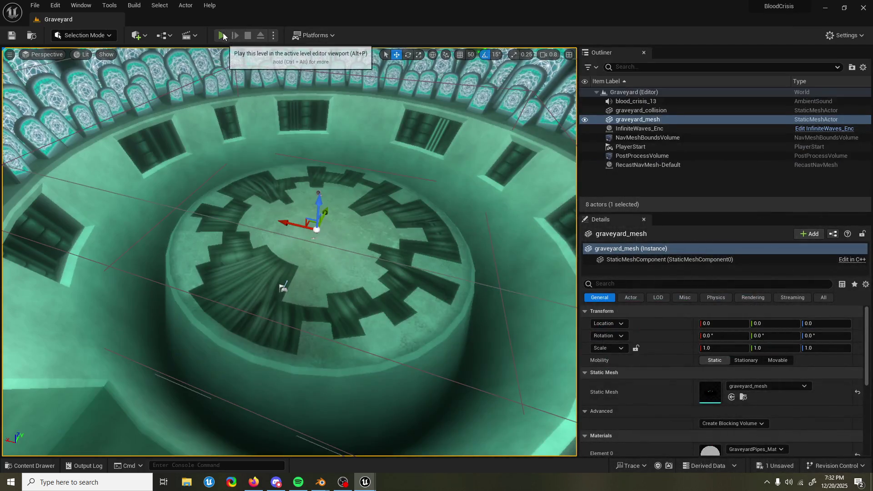
click(221, 35)
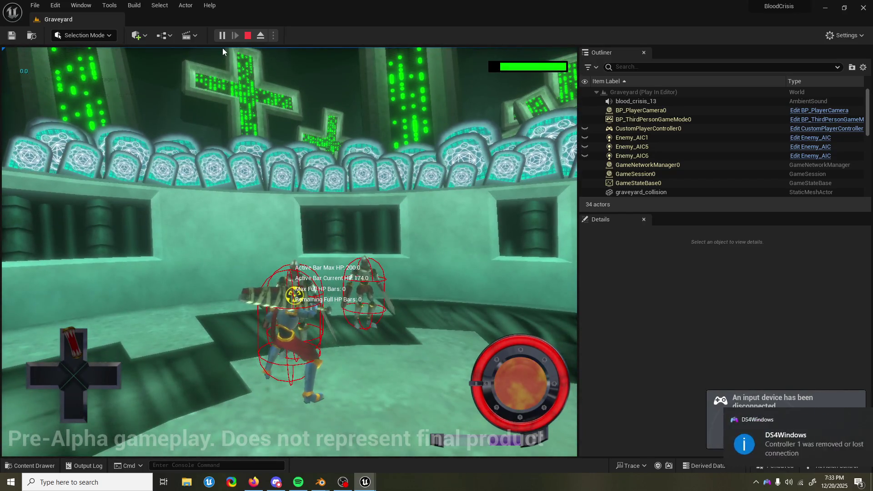
key(Escape)
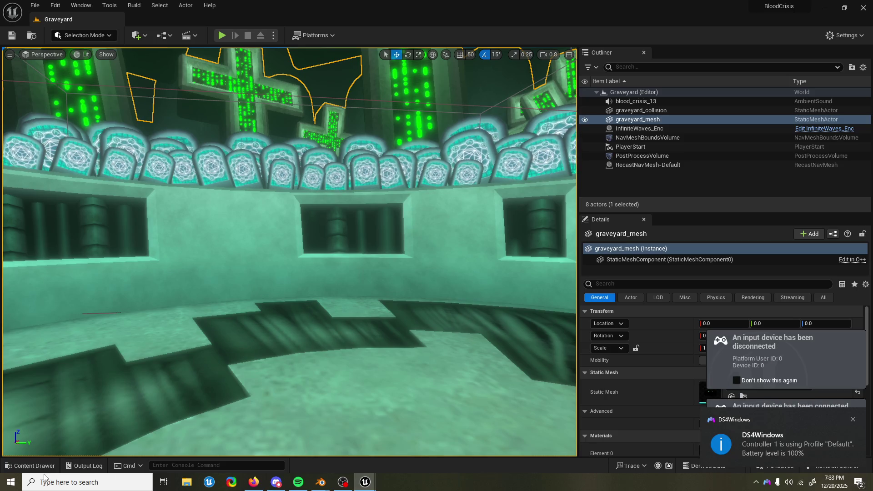
Open AK_scythe_attack_1_air from a 'scythe air' search and select its CustomLaunchNotif
click(30, 465)
key(ctrl+a)
text(scy)
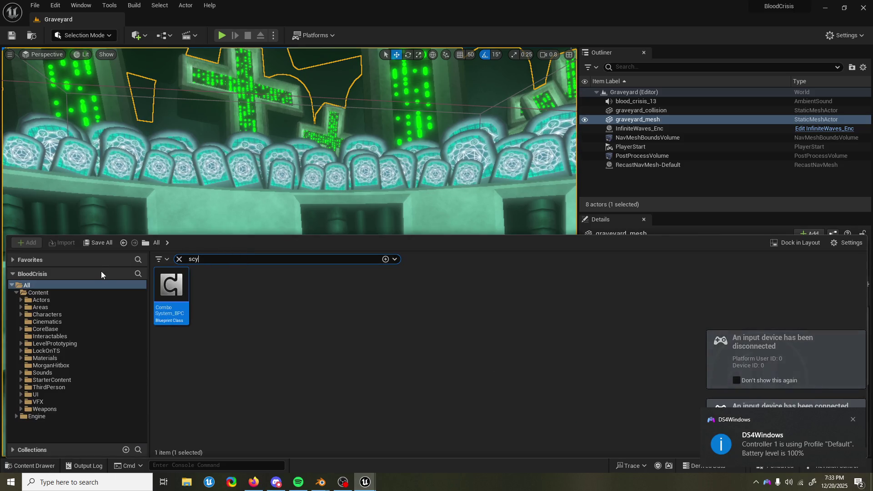
text(the air)
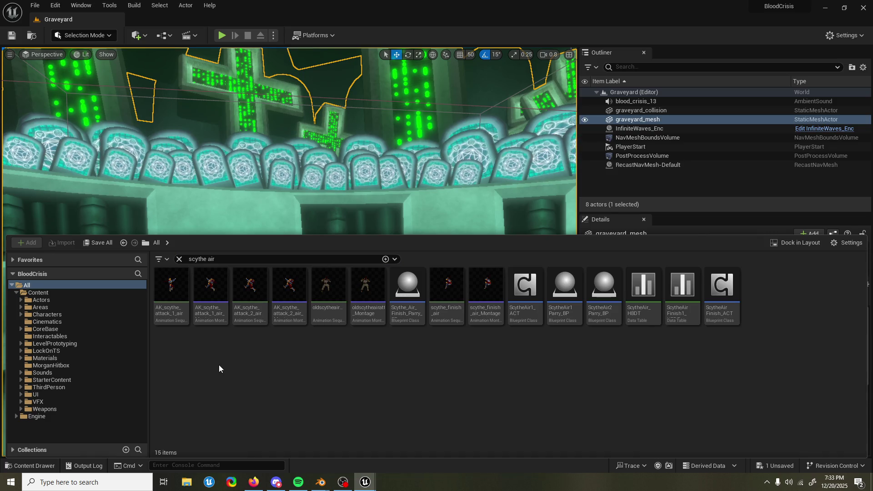
double_click(209, 309)
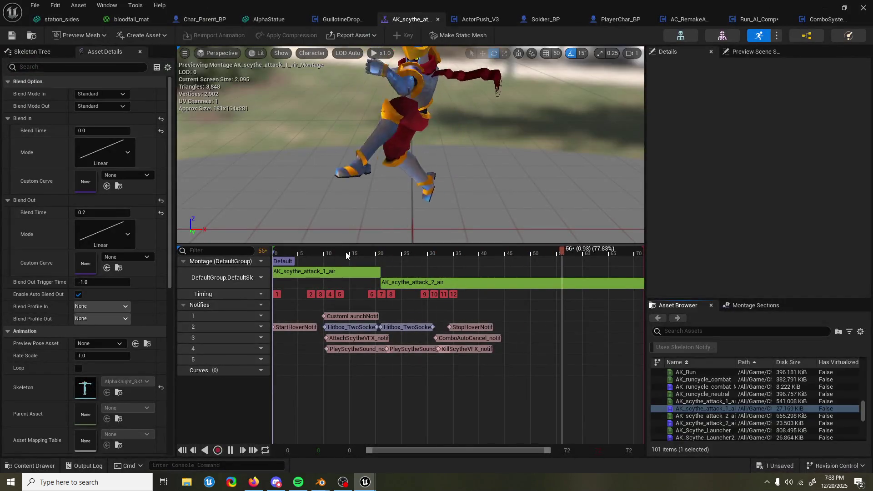
drag(346, 252, 323, 250)
click(283, 326)
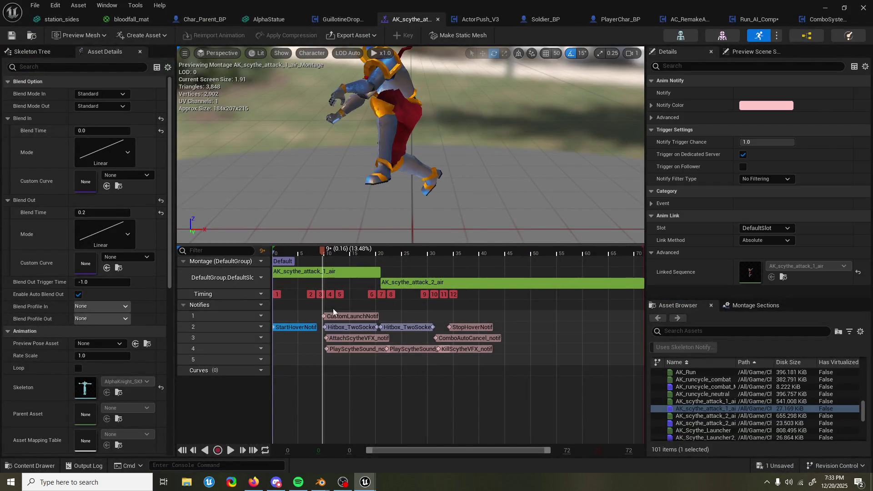
click(367, 316)
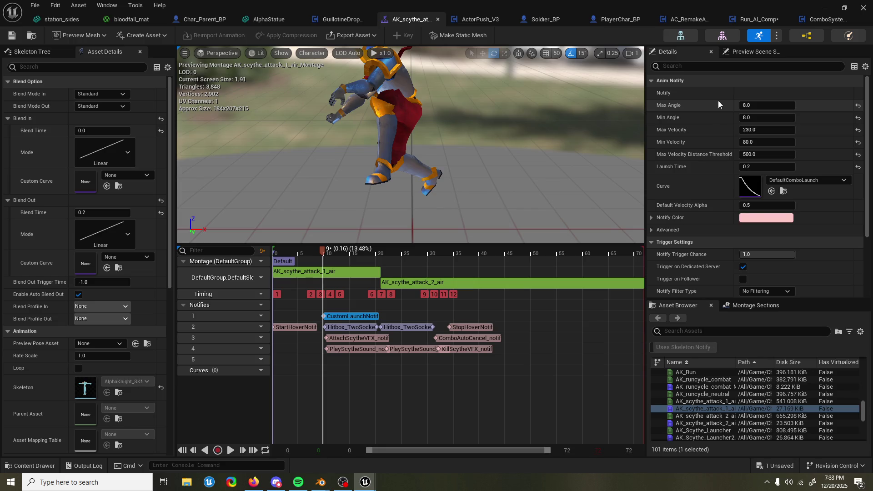
Set the CustomLaunchNotif's Max Angle and Min Angle both to 0.1
click(768, 105)
text(0)
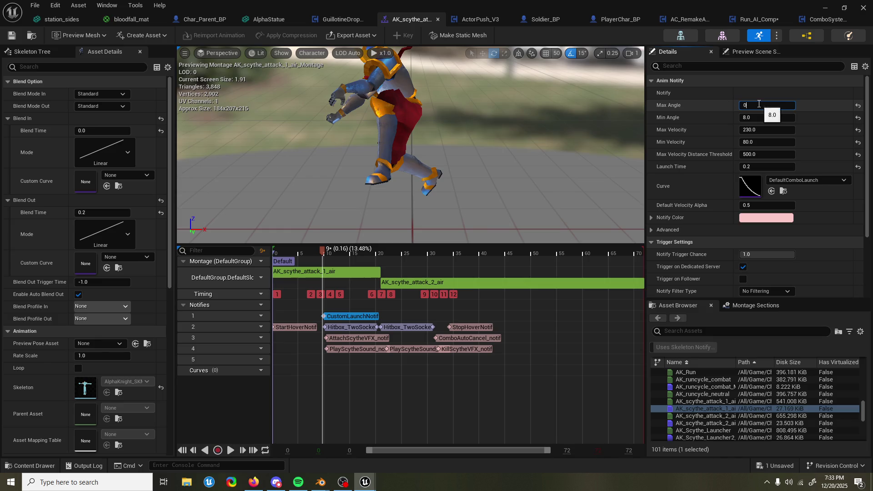
key(Return)
drag(759, 117, 720, 122)
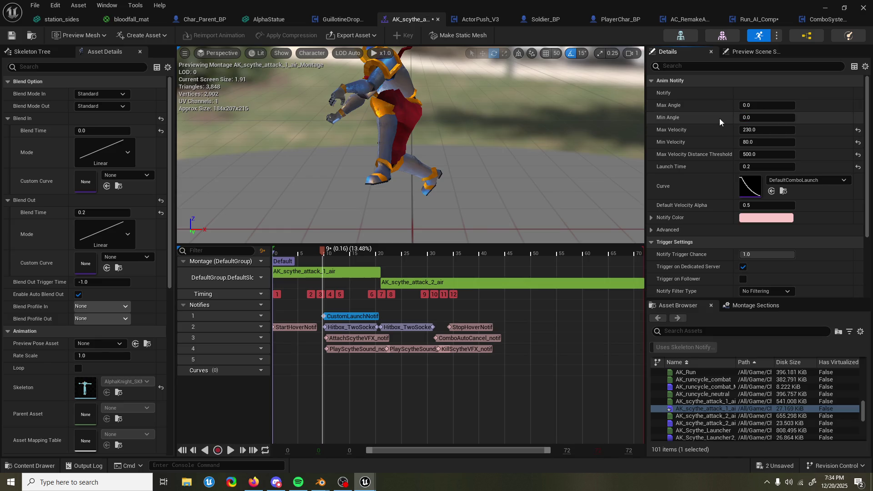
click(761, 103)
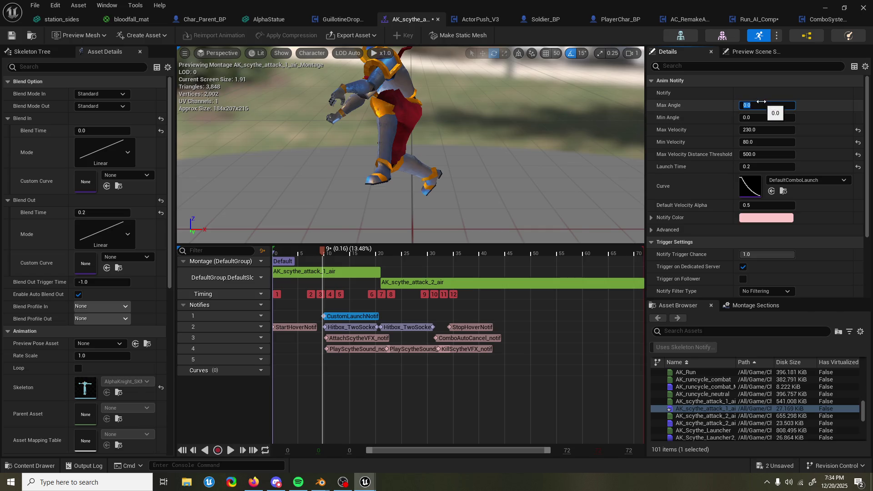
key(BackSpace)
key(Return)
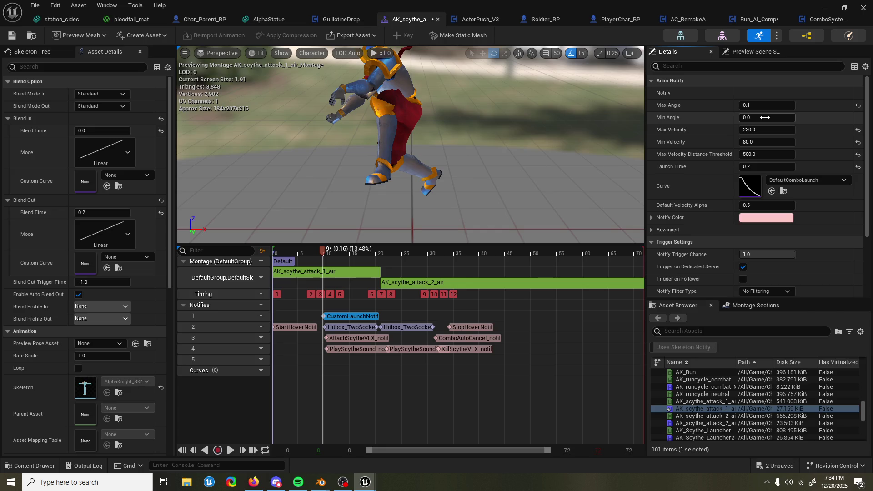
click(765, 118)
text(.1)
key(Return)
Orbit the preview to check the pose, then open AK_scythe_attack_2_air from the scythe air results
scroll(336, 108, down, 3)
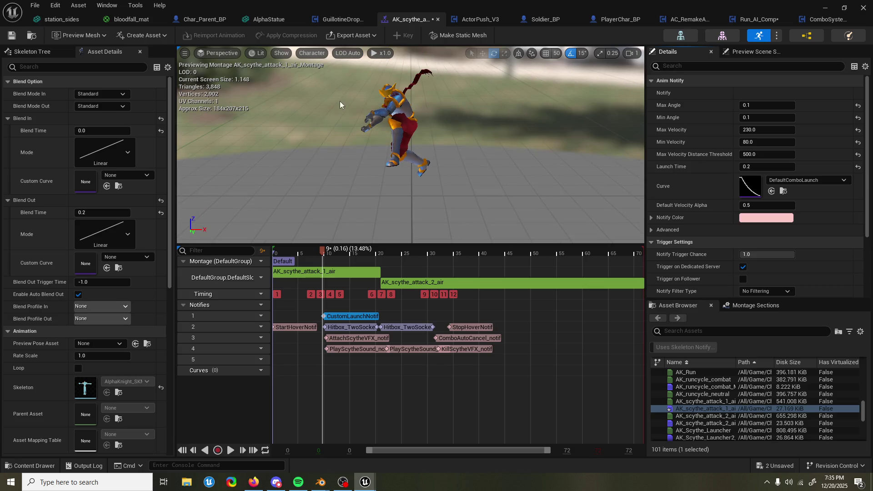
mouse_move(336, 108)
mouse_down()
mouse_move(409, 112)
mouse_move(364, 118)
mouse_move(424, 135)
mouse_move(545, 133)
mouse_move(350, 140)
mouse_up()
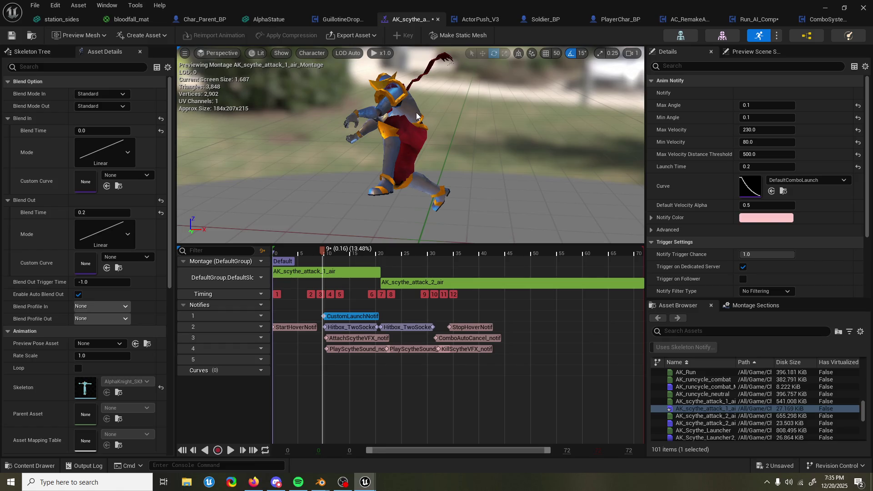
mouse_move(423, 109)
mouse_down()
mouse_move(409, 110)
mouse_move(434, 108)
mouse_move(400, 122)
mouse_move(411, 123)
mouse_up()
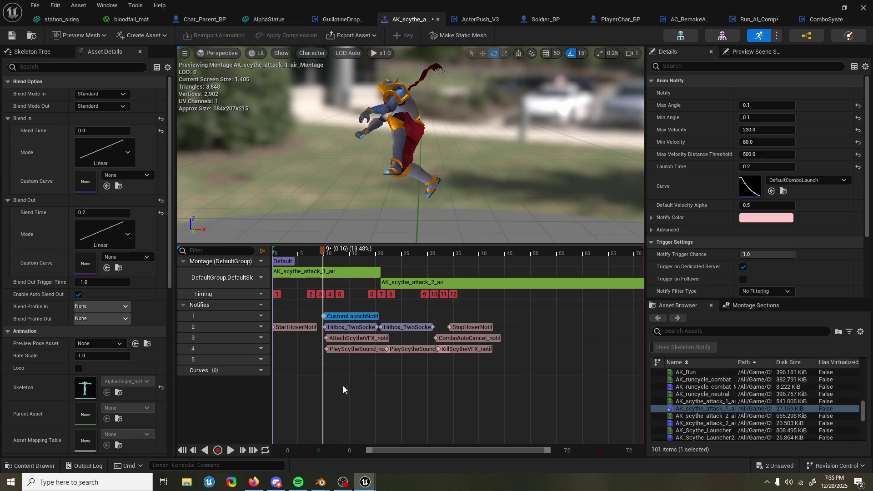
click(41, 466)
double_click(289, 339)
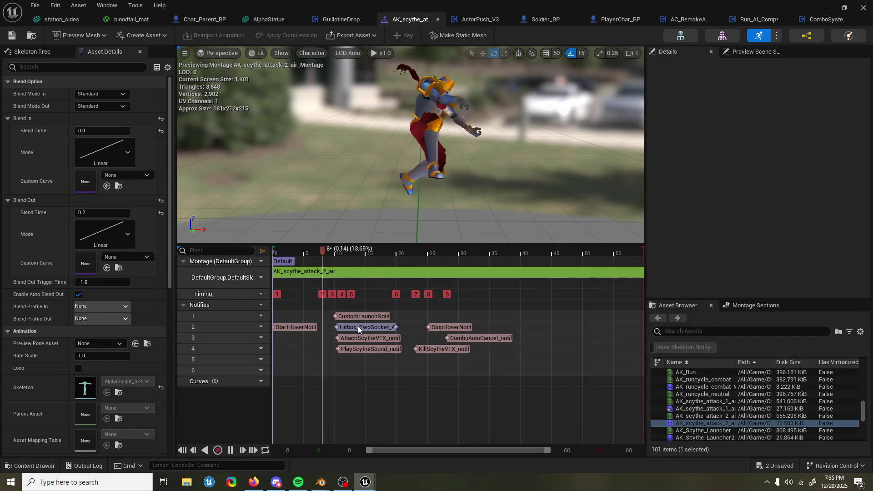
Set AK_scythe_attack_2_air's CustomLaunchNotif Max and Min Angle to 0.1, save all, and return to the level
click(359, 327)
click(372, 317)
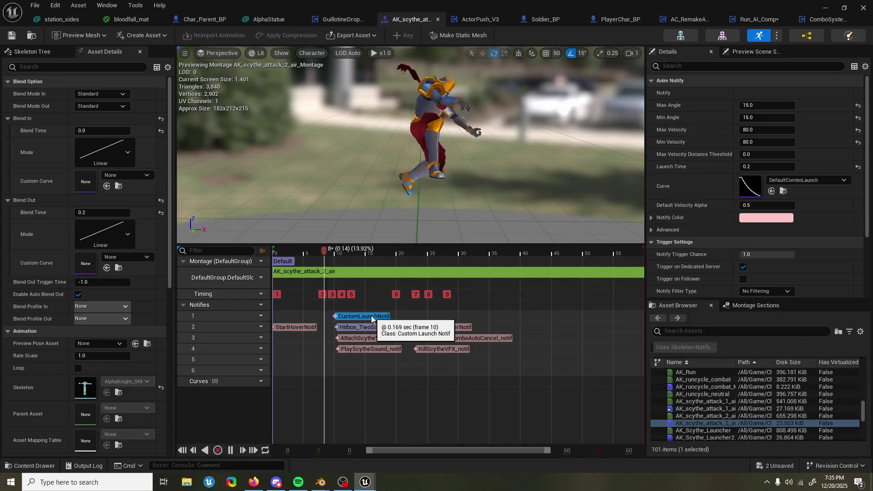
click(756, 106)
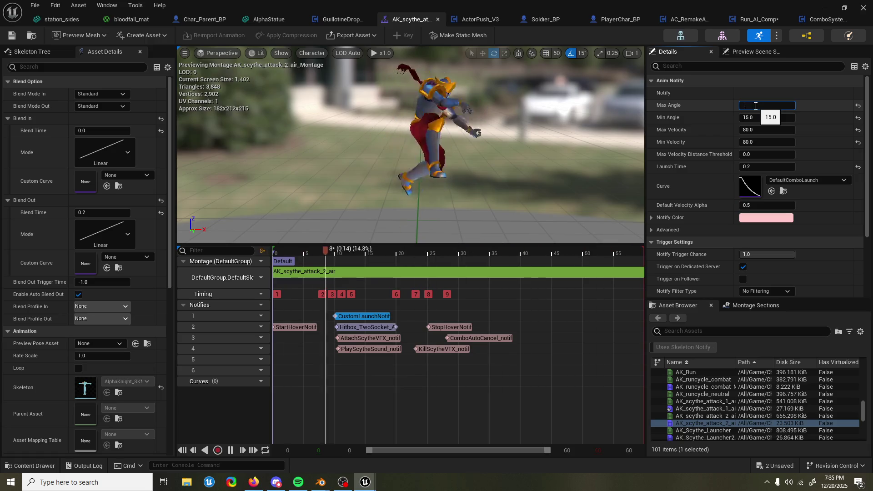
text(0.1)
key(Return)
drag(760, 118, 710, 118)
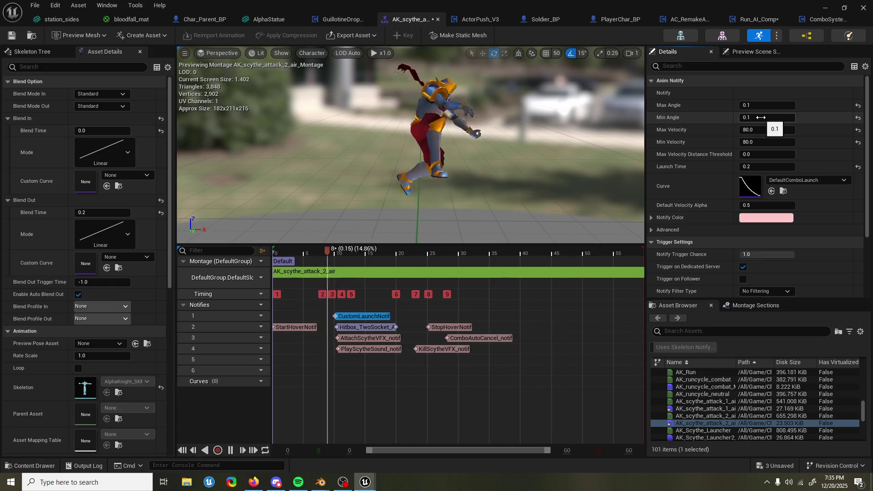
click(4, 36)
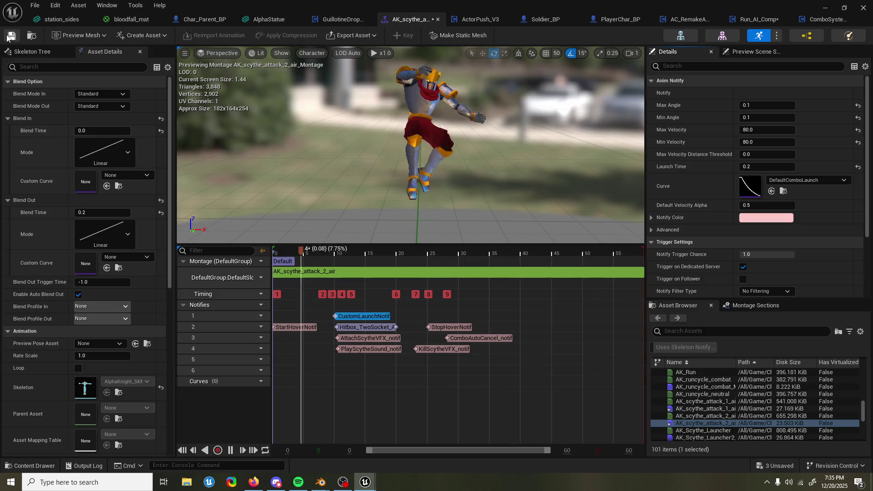
click(823, 12)
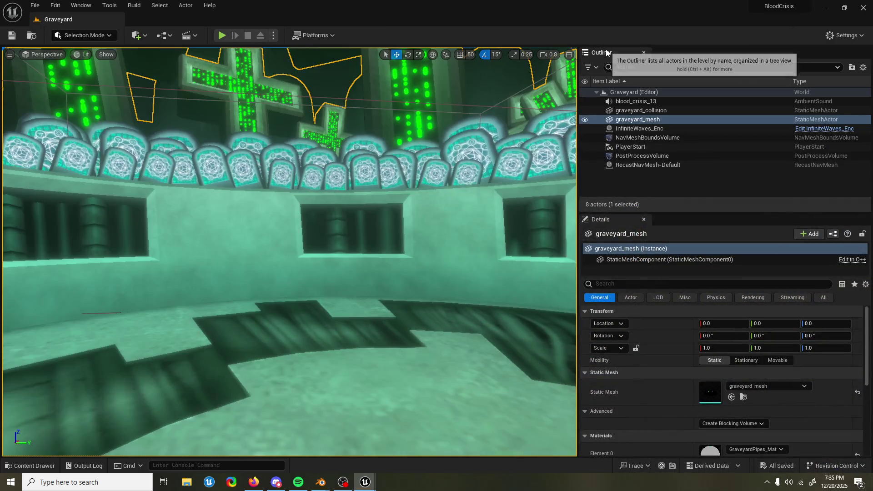
click(221, 35)
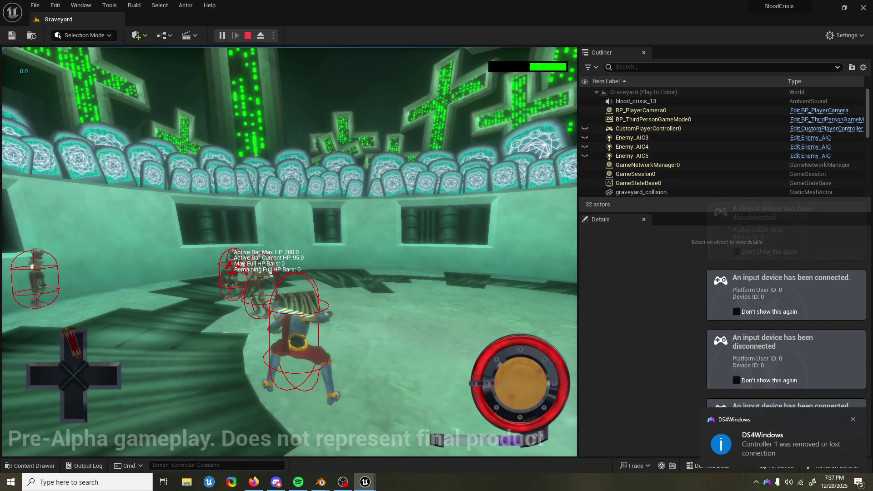
key(Escape)
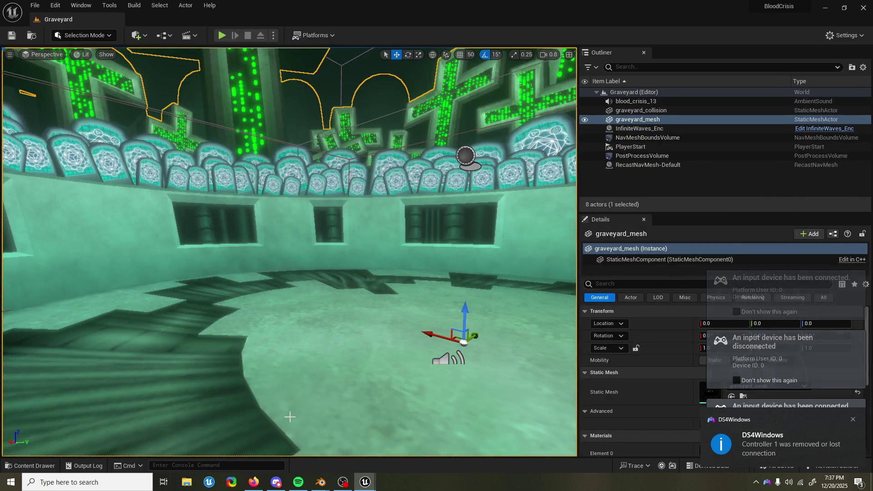
Launch Steam, select the PostProcessVolume and look over the arena, then bring up the recent levels list
click(11, 481)
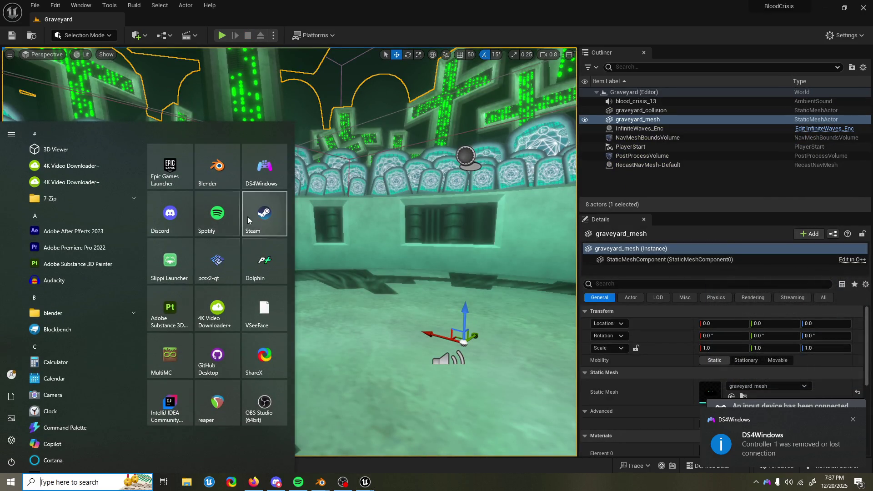
click(260, 216)
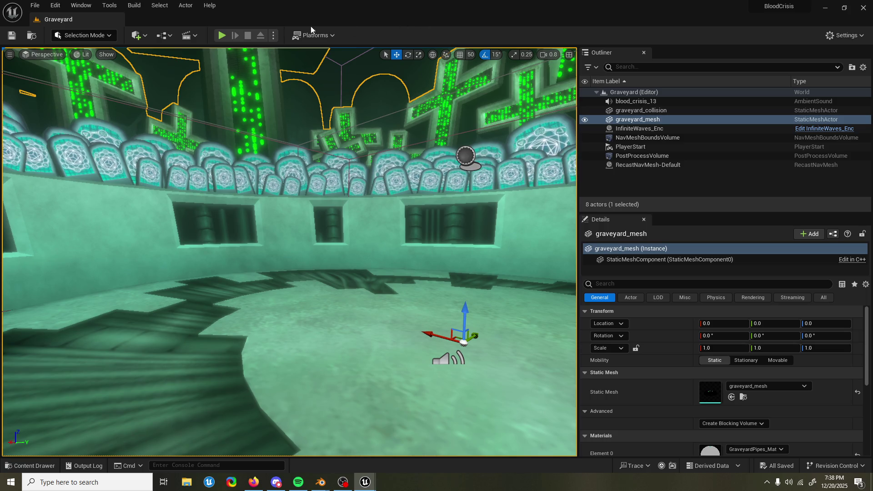
click(355, 81)
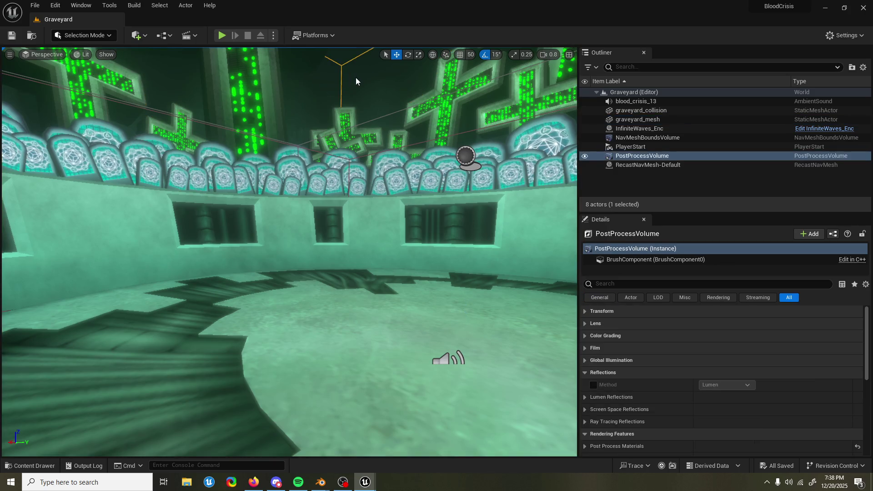
mouse_move(350, 88)
mouse_down()
mouse_move(391, 64)
mouse_move(355, 67)
mouse_move(350, 100)
mouse_move(346, 84)
mouse_up()
mouse_move(175, 135)
mouse_down()
mouse_move(175, 145)
mouse_move(176, 135)
mouse_up()
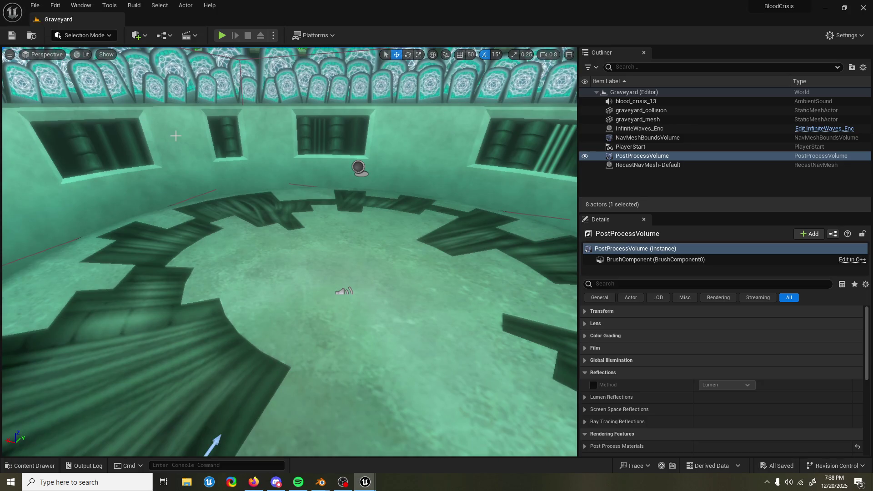
click(35, 5)
Load MainMenuLevel, play it and start a new game, then stop the session
mouse_move(74, 61)
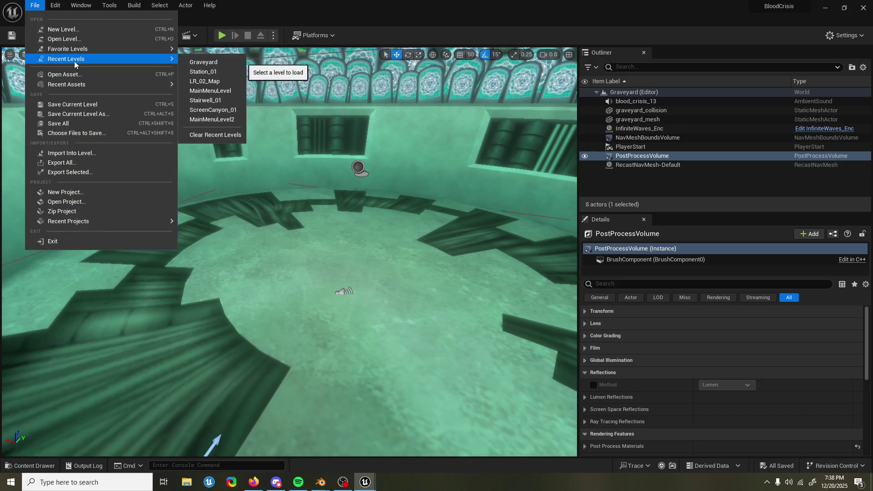
click(220, 90)
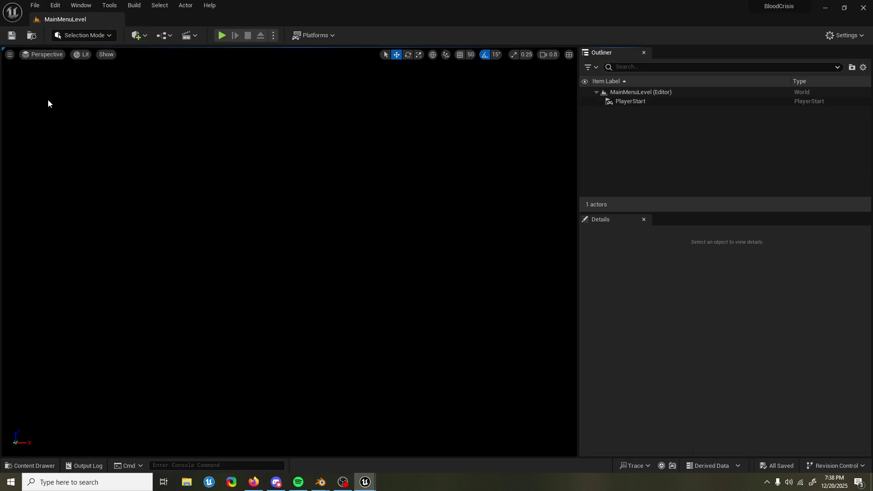
click(224, 37)
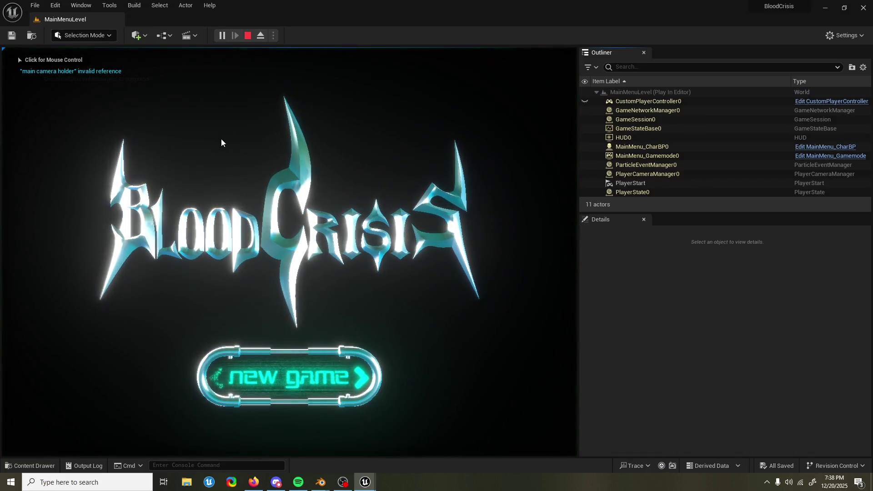
key(Return)
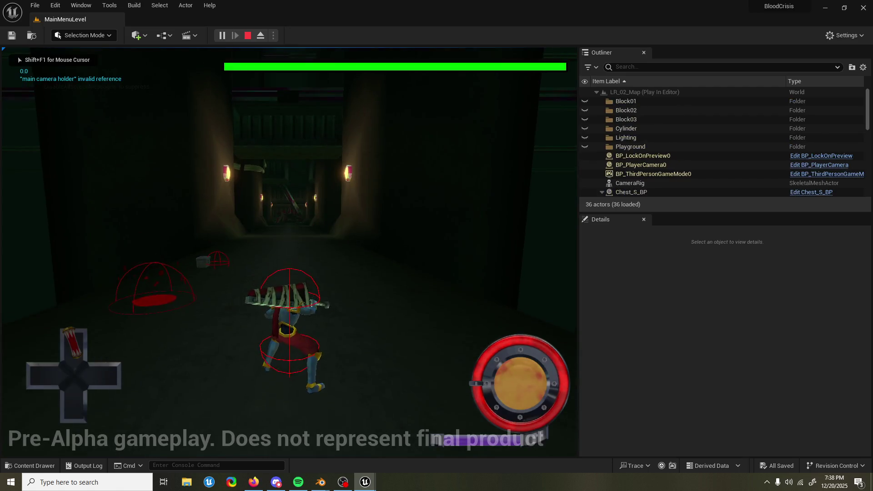
key(Escape)
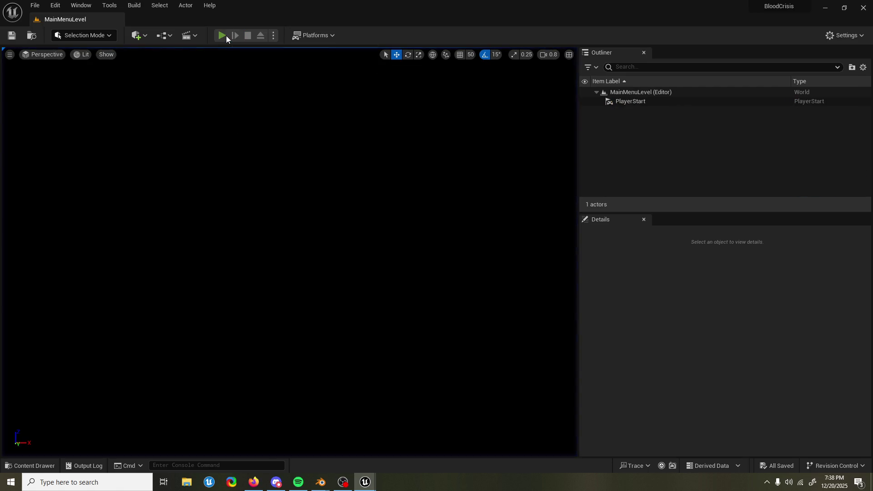
Play the main menu level a second time and end the session
click(225, 35)
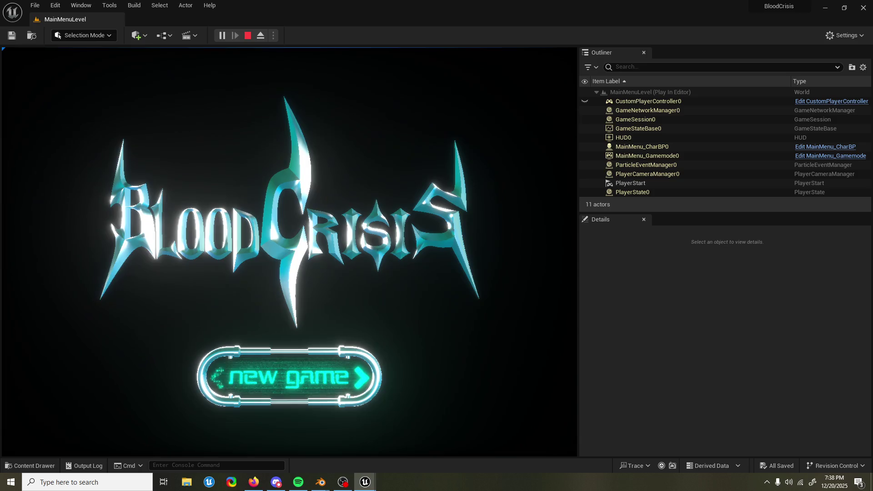
key(Escape)
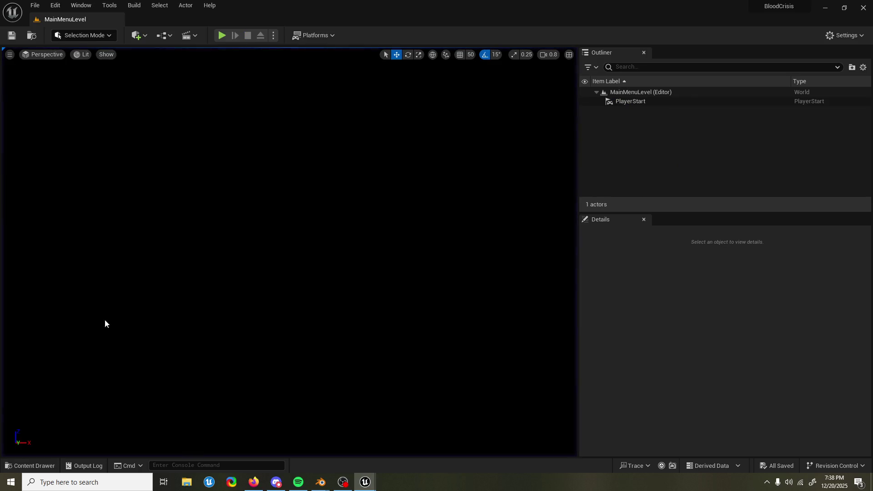
click(36, 463)
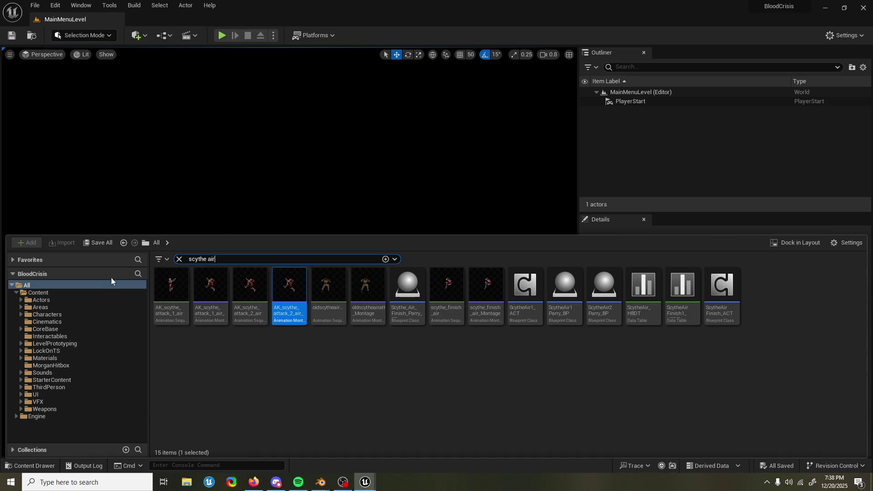
Search the content browser for 'mainmenu' and jump to the folder of a main menu asset
click(200, 259)
text(mainmenu)
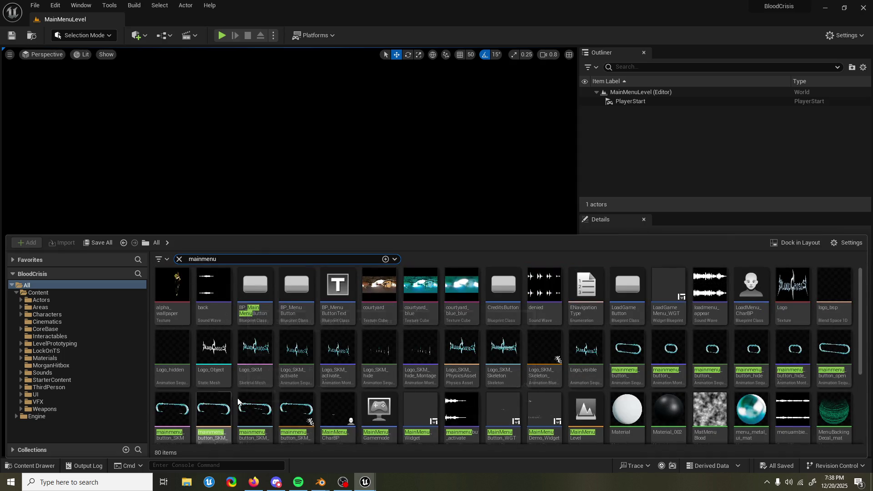
click(255, 291)
key(ctrl+b)
click(440, 415)
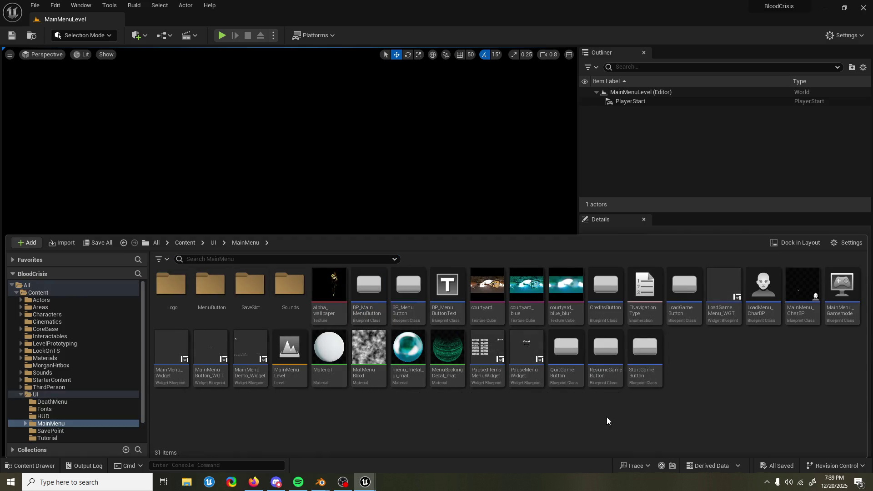
Browse from UI into MainMenu and its MenuButton subfolder, back to MainMenu, and close the drawer
click(213, 242)
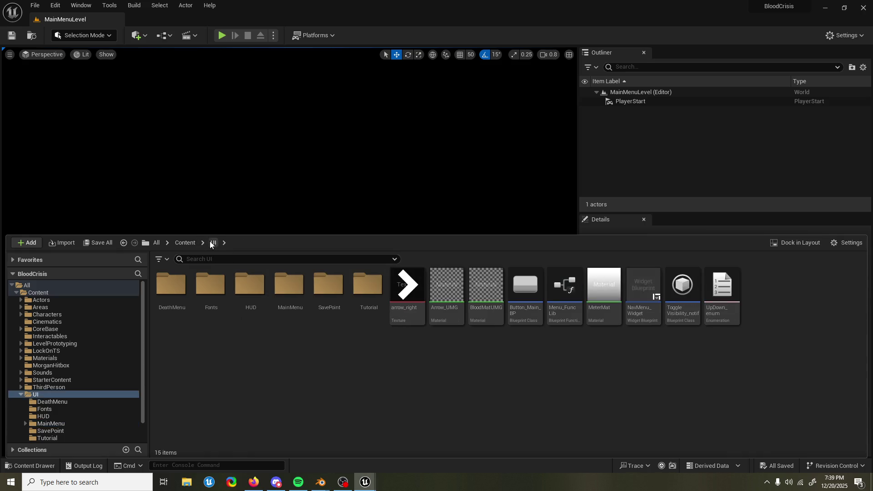
double_click(289, 295)
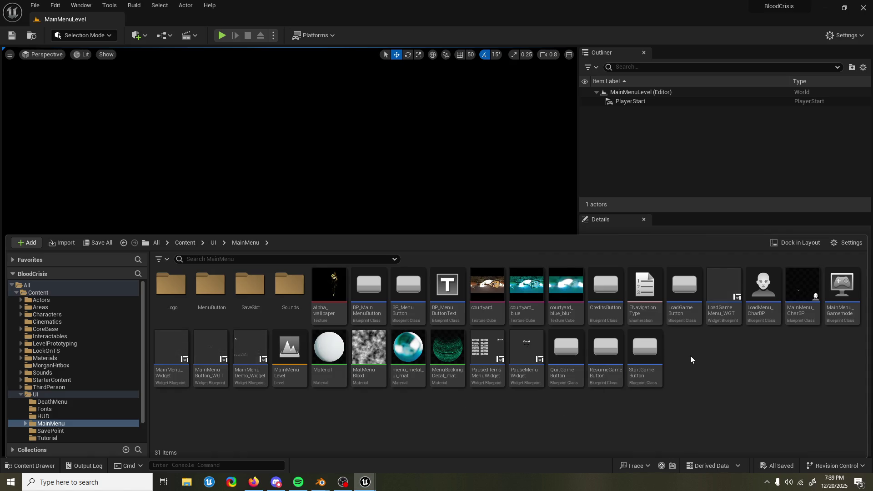
double_click(210, 284)
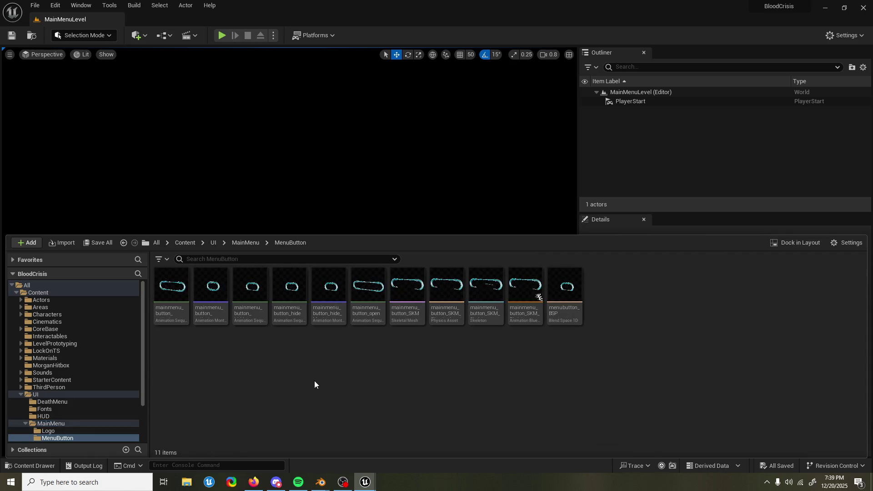
click(240, 244)
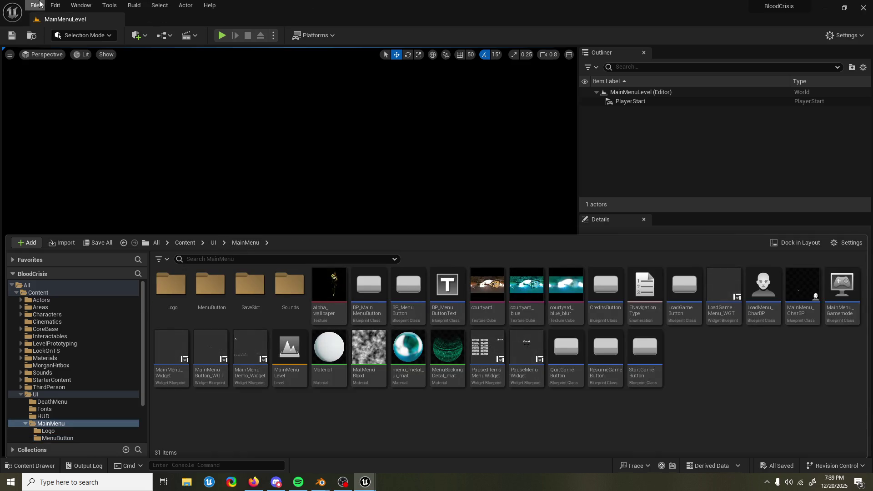
click(55, 5)
mouse_move(185, 5)
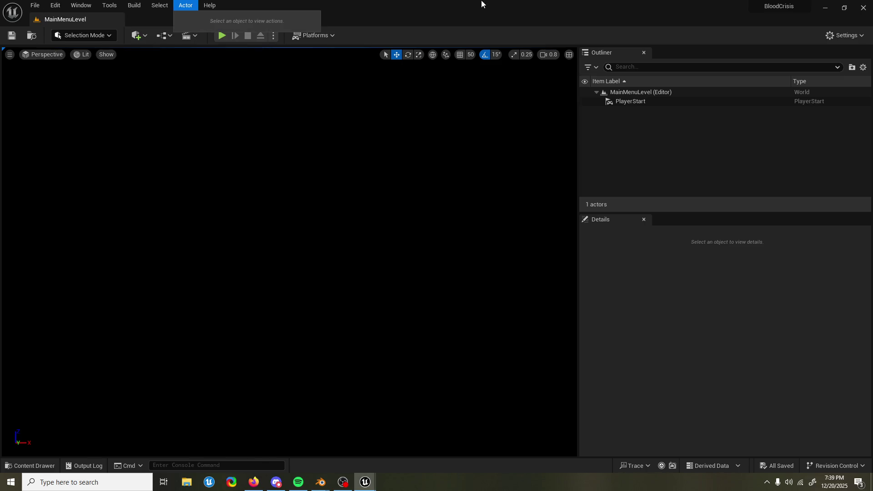
click(165, 36)
Open and inspect the MainMenuLevel Level Blueprint, close it, and minimize the ComboSystem_BPC window
click(224, 100)
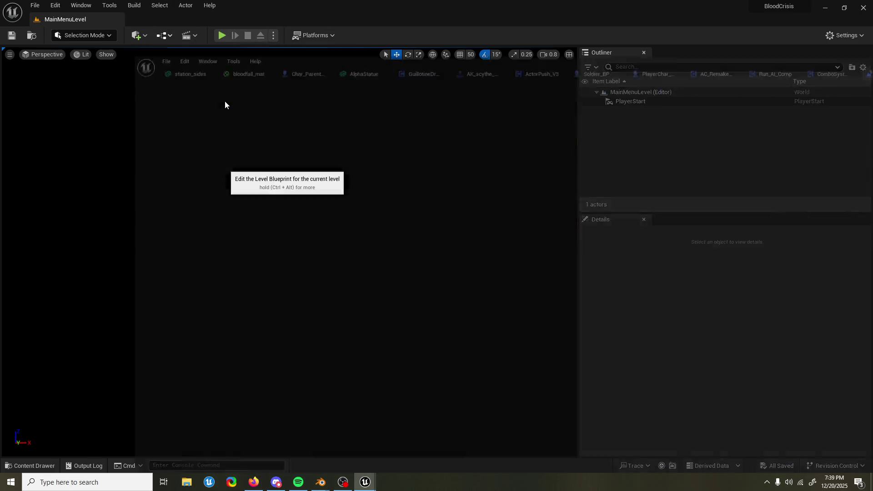
scroll(236, 211, down, 12)
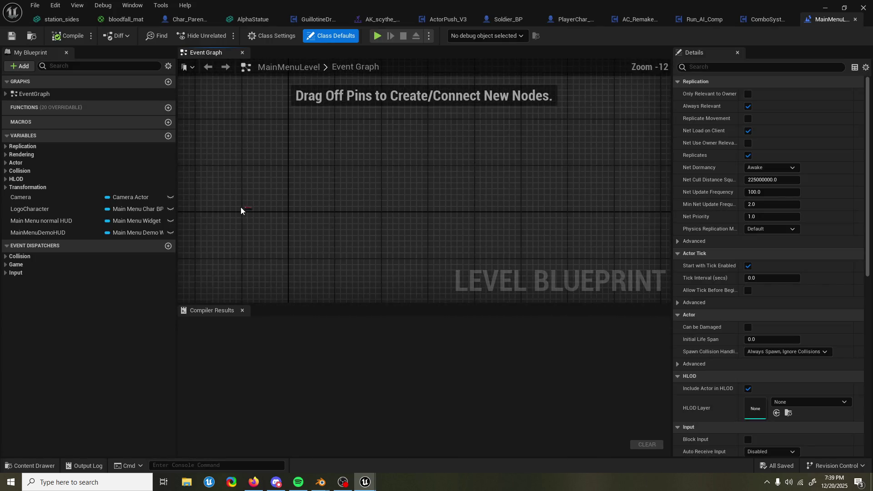
scroll(241, 206, up, 12)
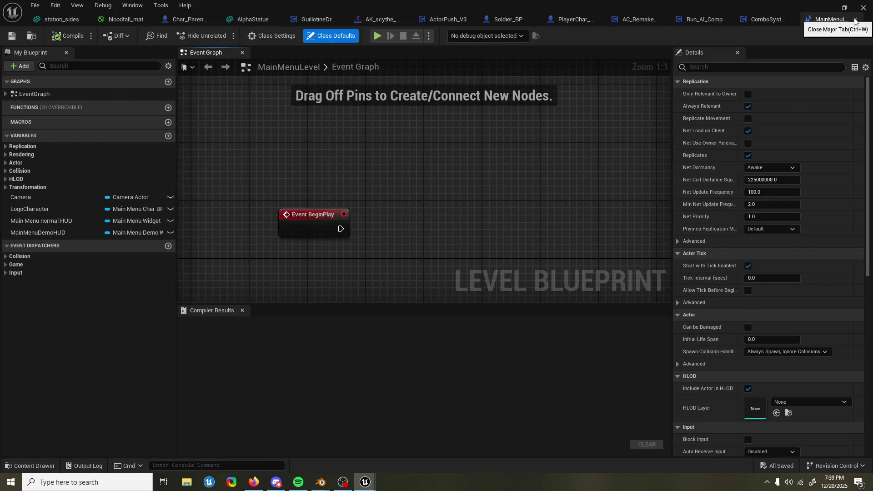
click(855, 19)
scroll(337, 232, down, 1)
scroll(335, 232, down, 2)
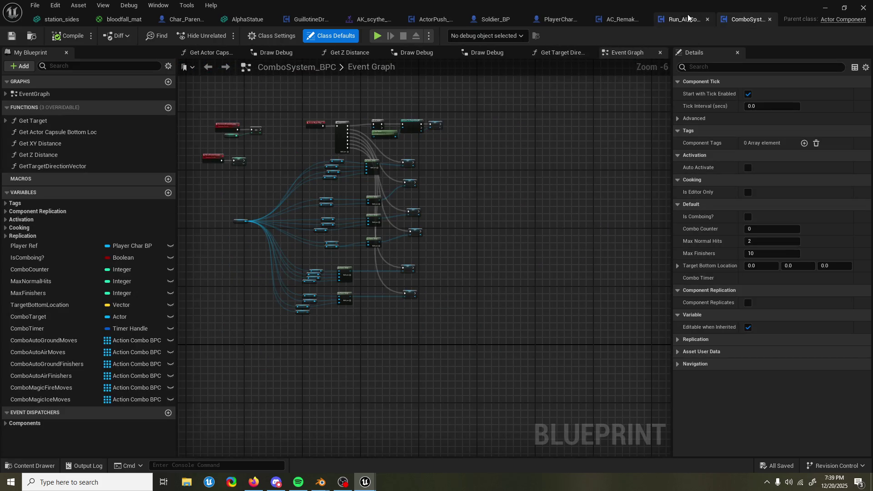
click(823, 10)
Open MainMenu_CharBP from the Content Drawer and pan around its BeginPlay and menu-button node networks
click(32, 465)
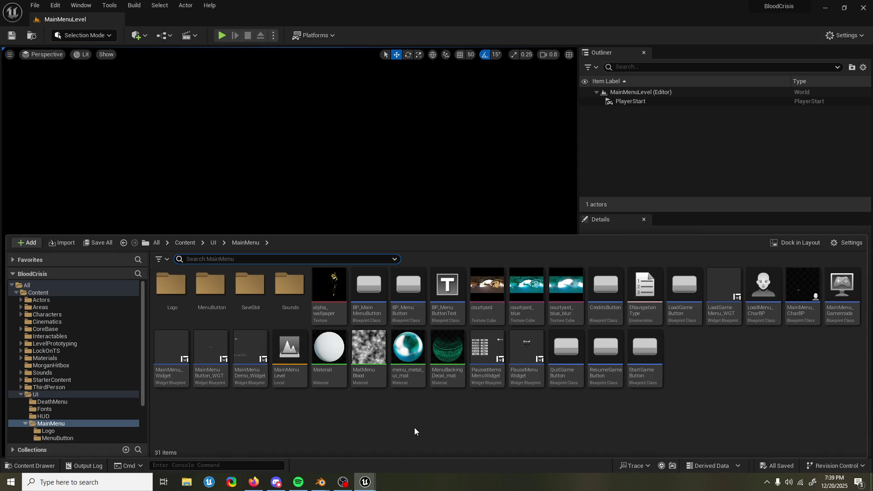
click(802, 288)
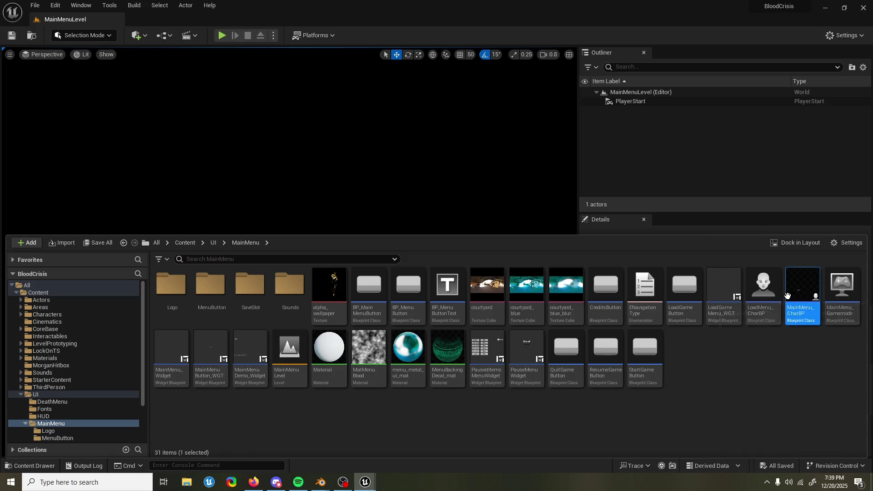
double_click(811, 309)
scroll(299, 234, up, 10)
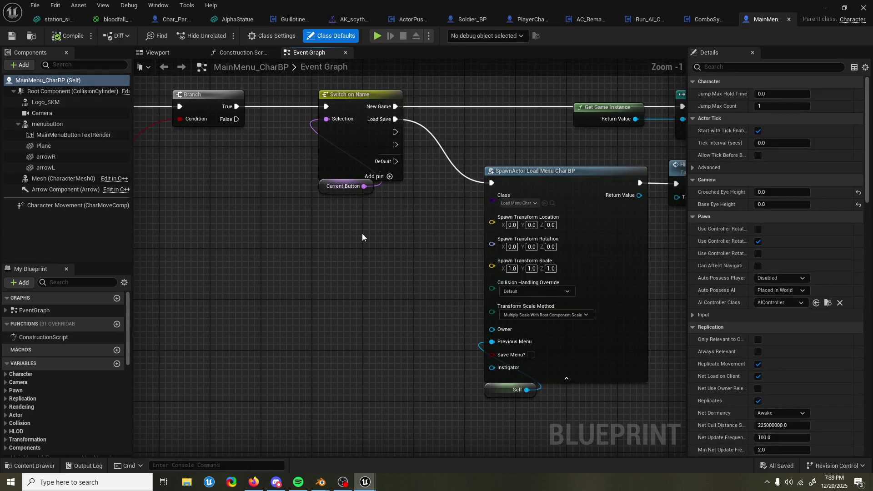
scroll(359, 239, down, 9)
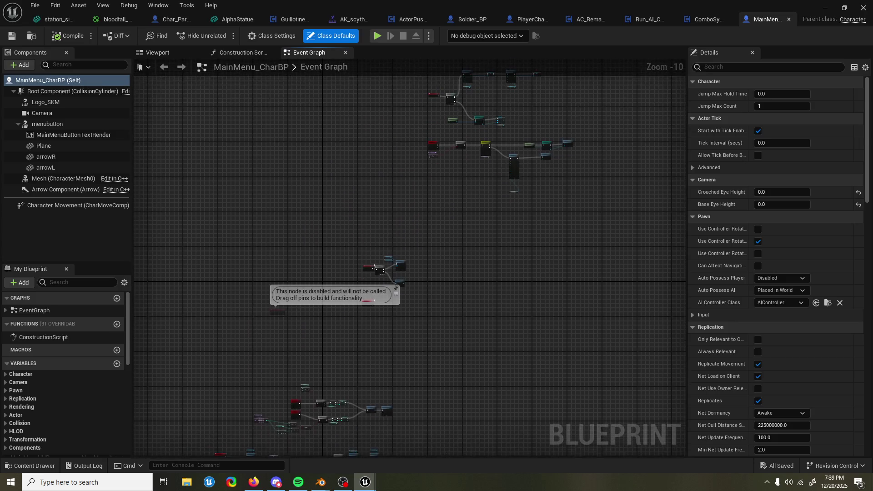
scroll(343, 314, down, 2)
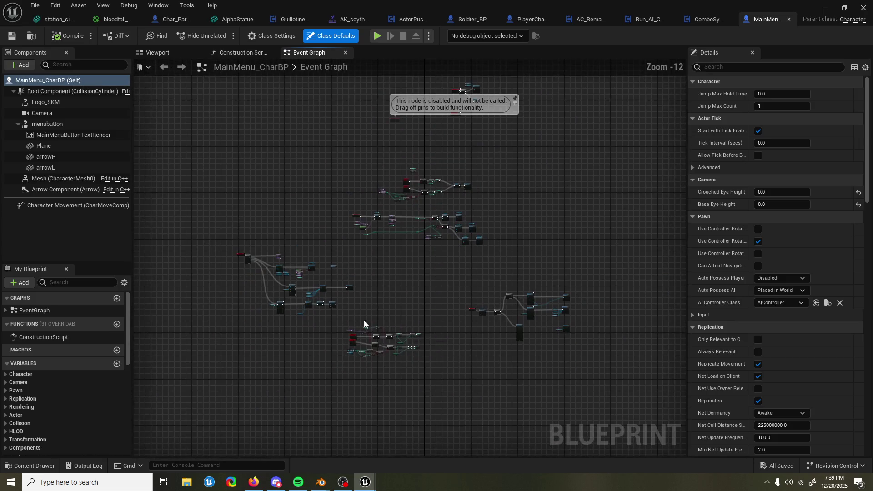
mouse_move(392, 270)
mouse_down()
mouse_move(420, 221)
mouse_move(507, 165)
mouse_up()
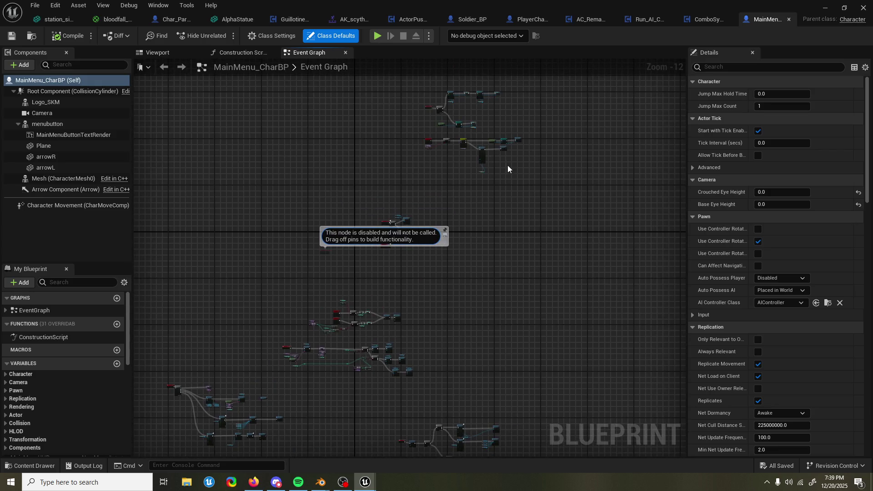
scroll(447, 161, up, 3)
scroll(395, 151, up, 4)
drag(395, 151, 279, 188)
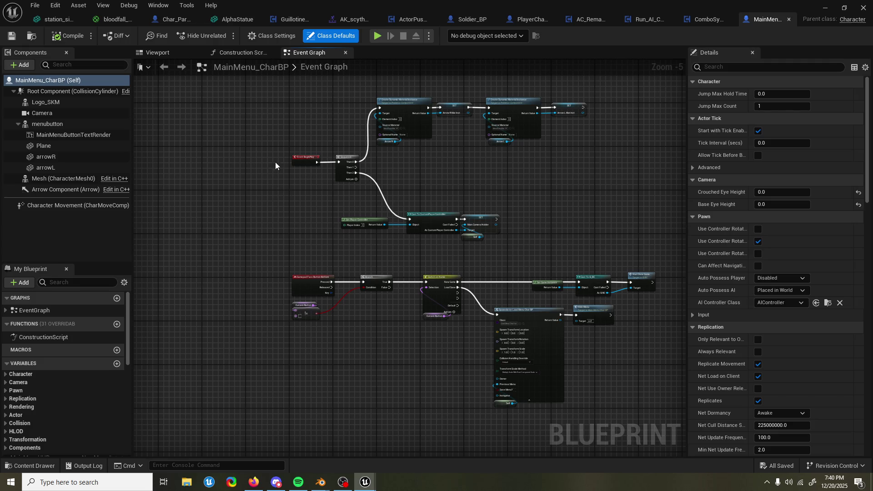
Zoom and pan around the Event Graph to survey its whole layout
scroll(380, 179, up, 1)
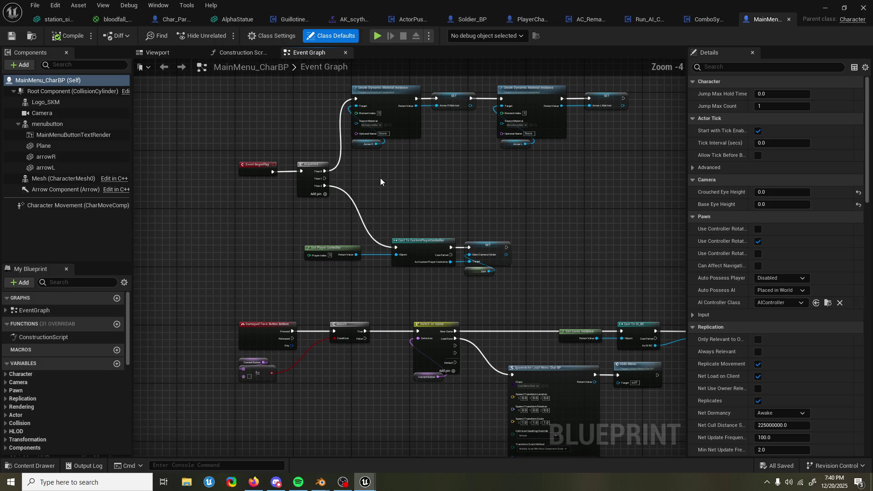
scroll(408, 191, down, 5)
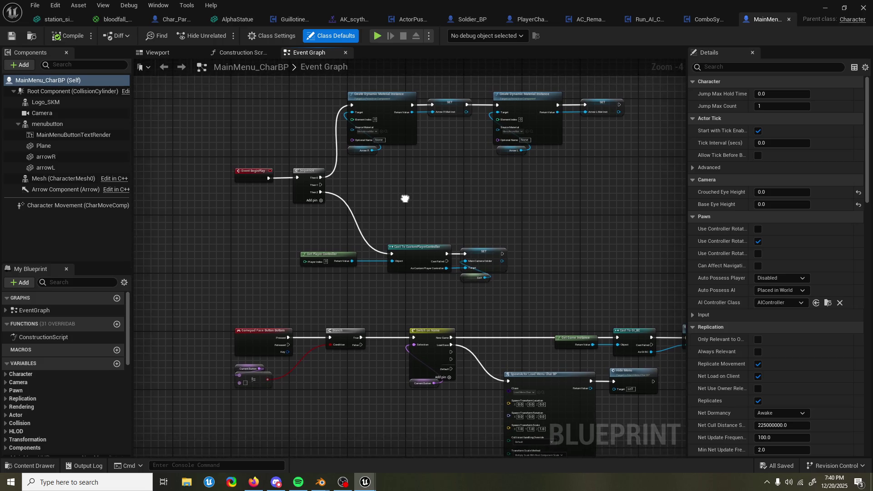
mouse_move(304, 252)
mouse_down()
mouse_move(364, 187)
mouse_move(266, 291)
mouse_move(232, 369)
mouse_move(257, 396)
mouse_move(322, 254)
mouse_up()
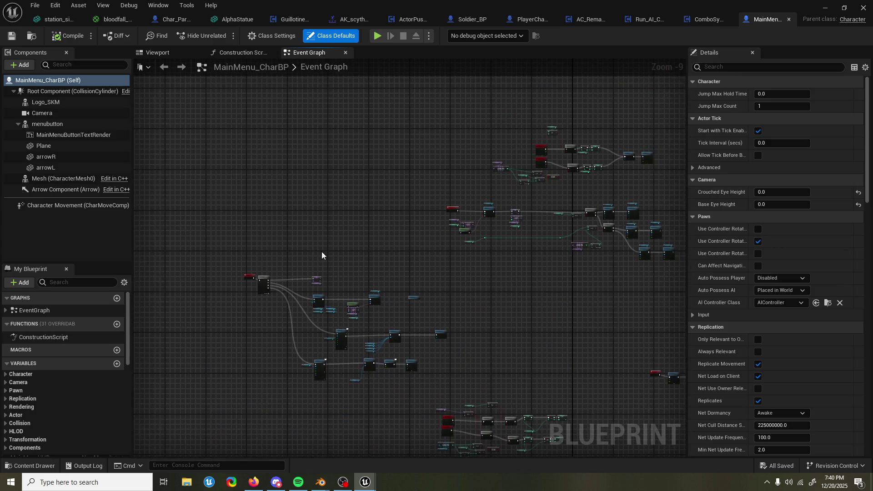
scroll(283, 352, up, 7)
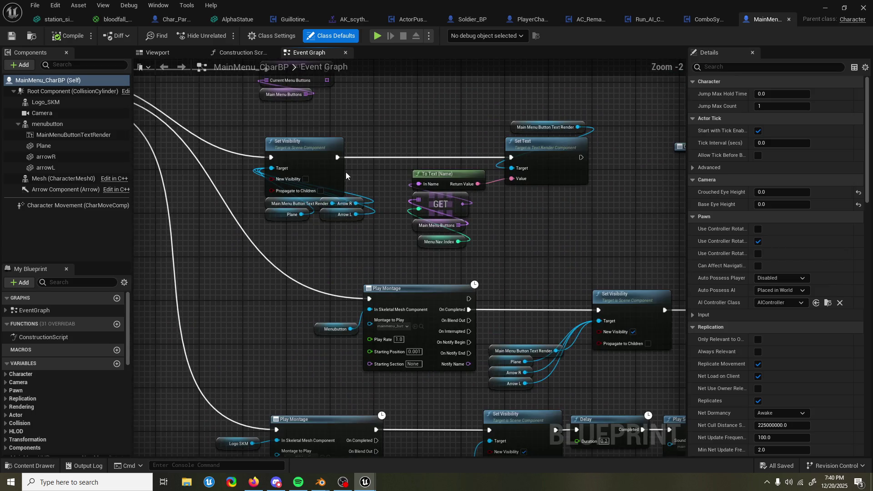
drag(348, 244, 348, 244)
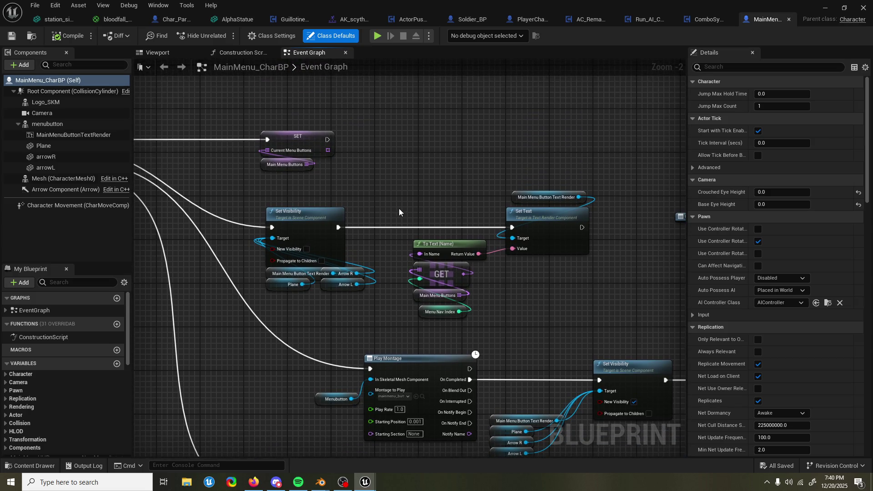
scroll(63, 382, down, 1)
scroll(63, 385, down, 5)
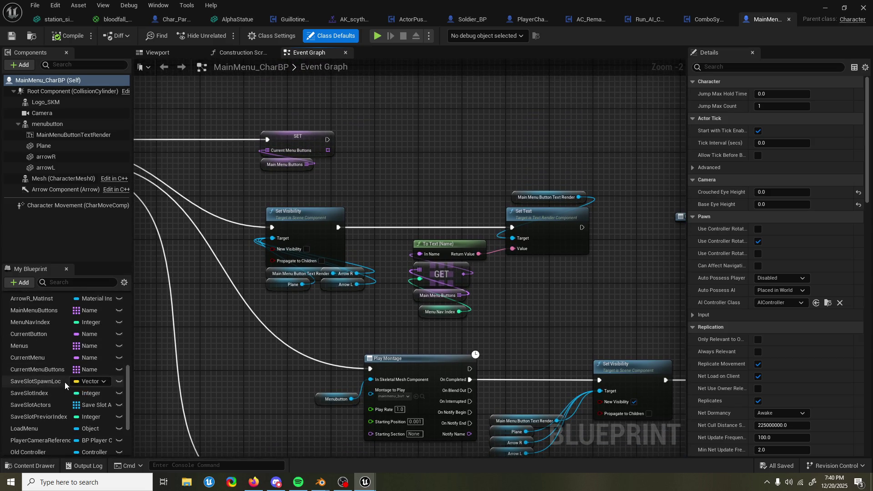
Inspect CurrentMenuButtons and MainMenuButtons, whose defaults are New Game, Load Save, Options and Exit
click(43, 369)
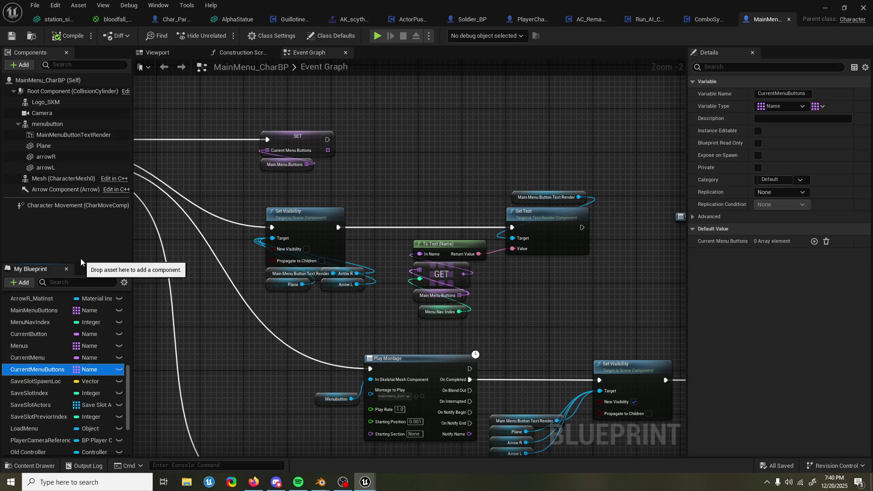
drag(86, 263, 93, 237)
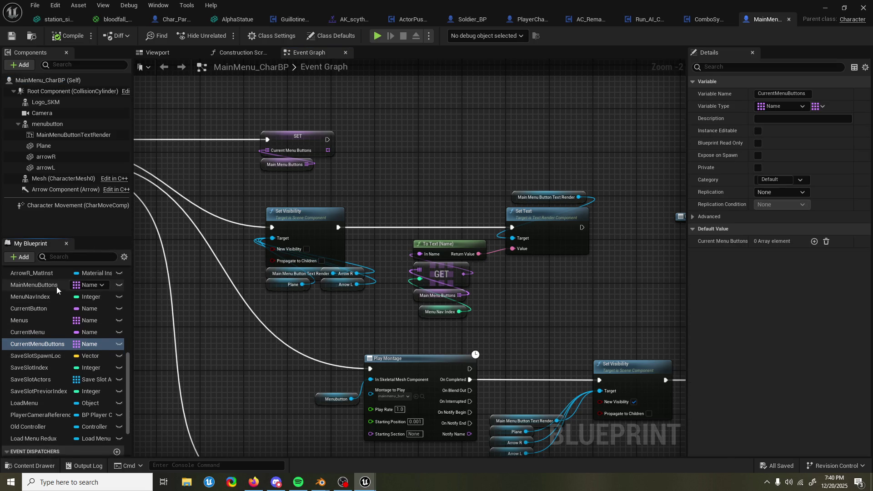
click(34, 285)
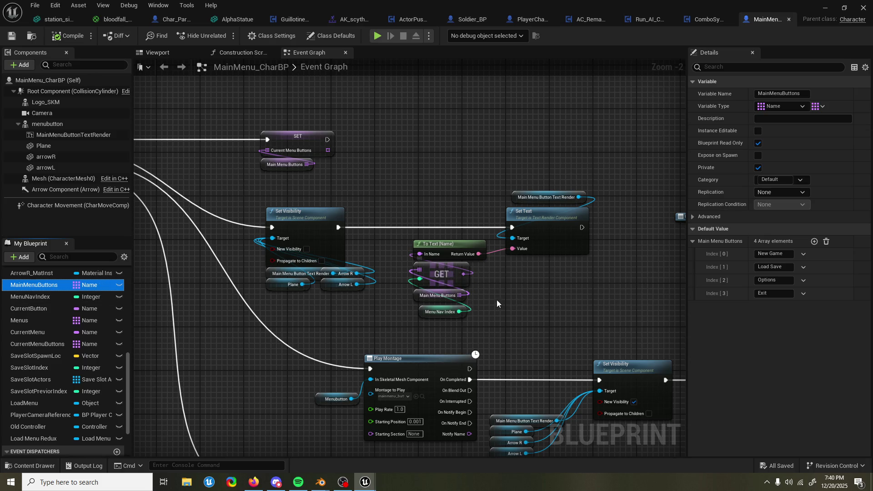
drag(524, 300, 576, 298)
drag(445, 295, 420, 313)
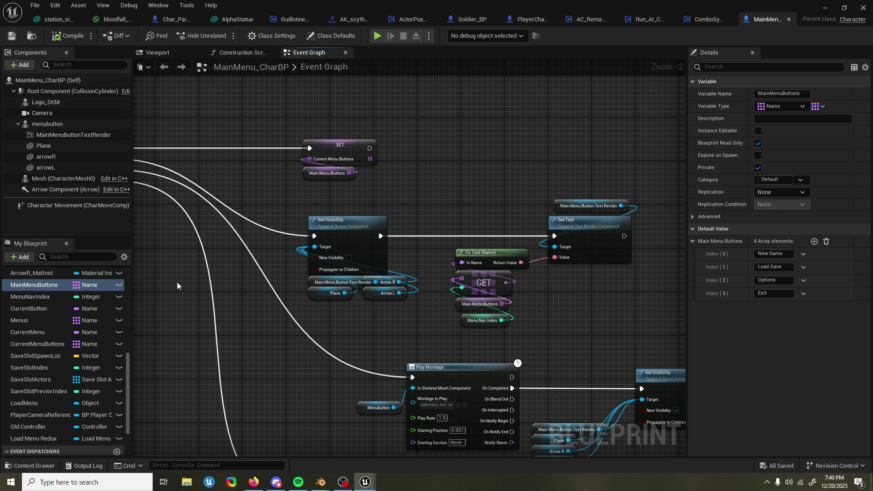
scroll(64, 345, up, 5)
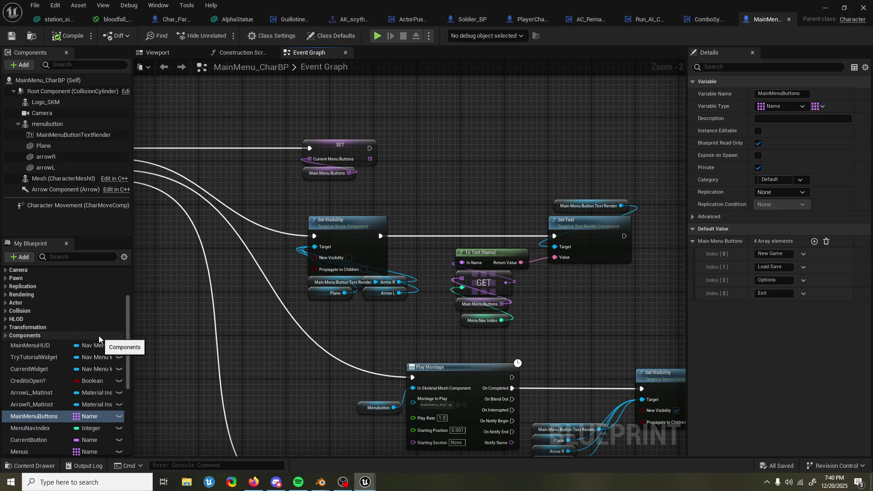
scroll(99, 335, up, 3)
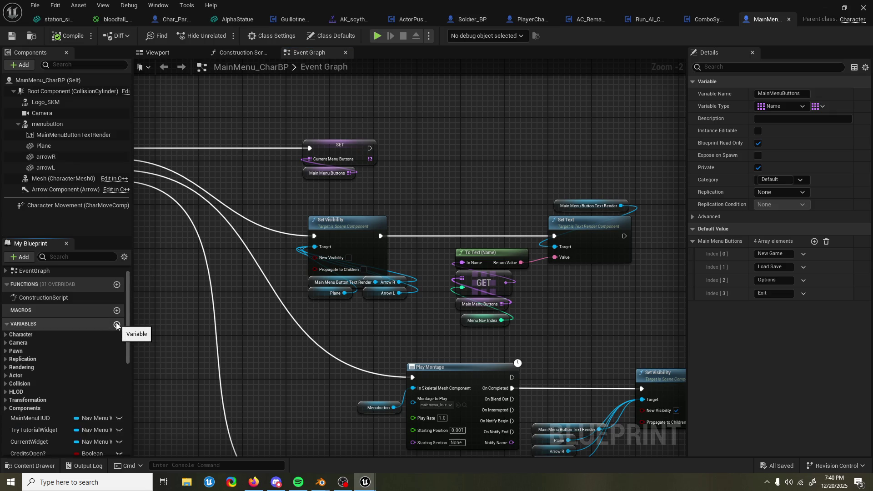
Add a new variable named StartDemoButton and make it a Name type
click(117, 325)
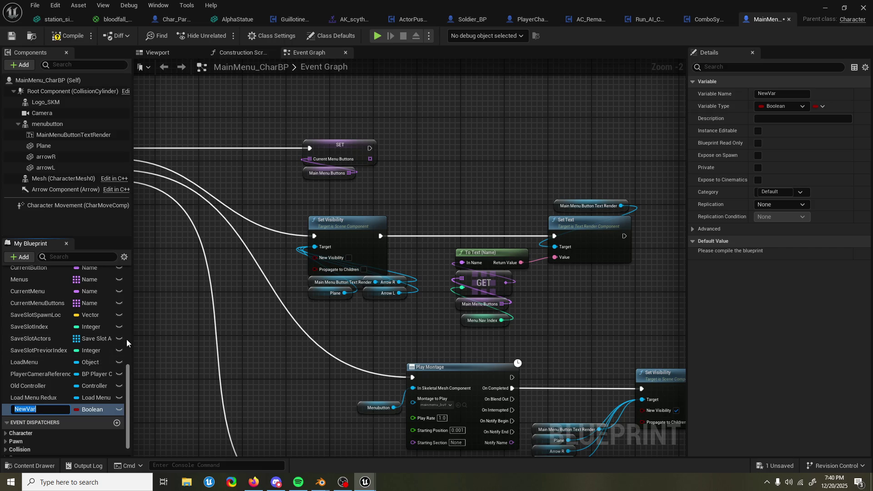
text(DemoButoo)
key(BackSpace)
key(BackSpace)
key(BackSpace)
text(StartD)
text(emoButton)
key(Return)
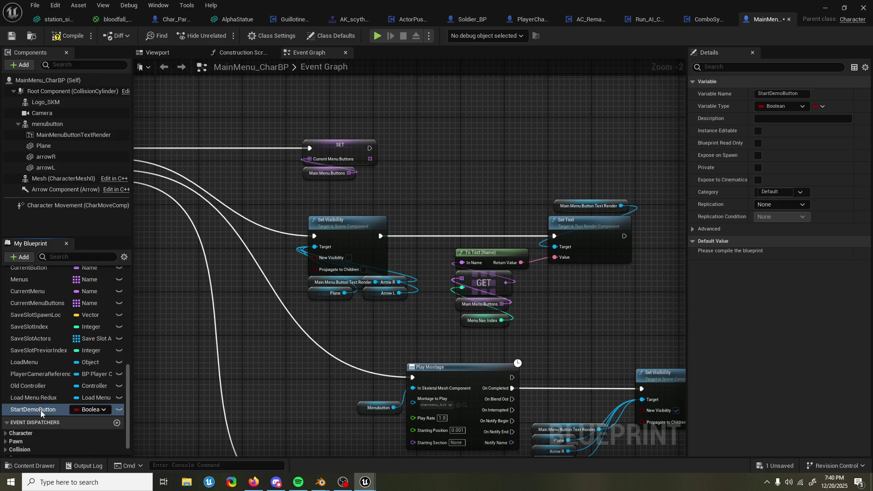
click(30, 410)
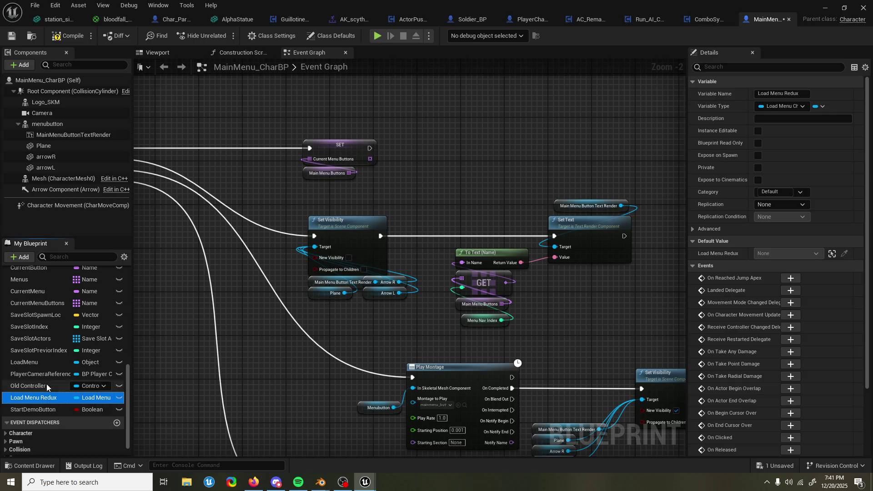
click(49, 364)
click(46, 409)
click(102, 410)
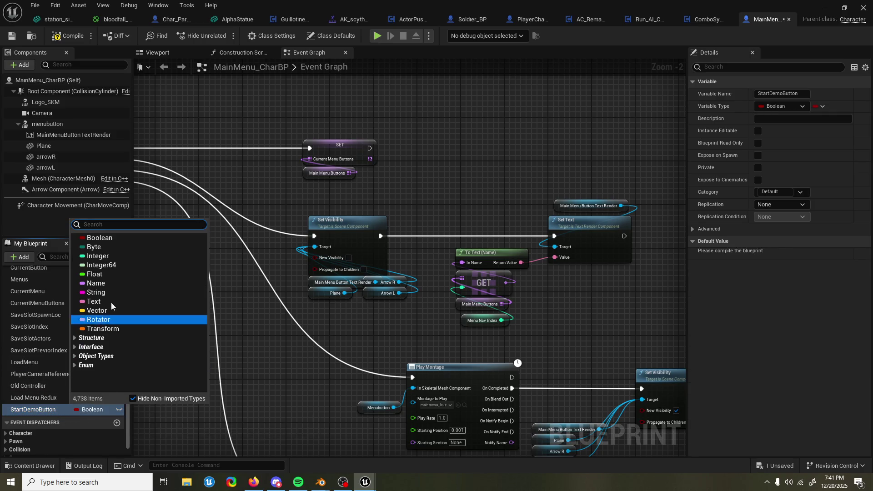
click(114, 283)
click(43, 409)
key(Return)
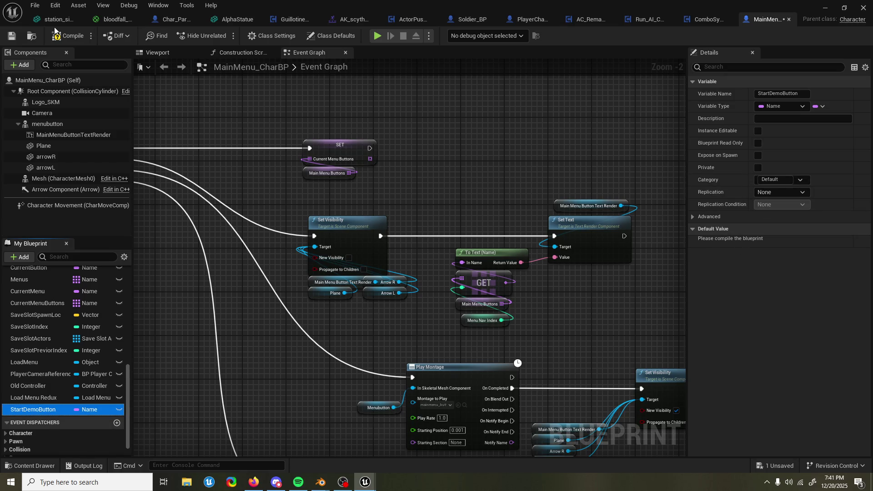
Compile, set the default to Begin Demo, then convert StartDemoButton to an array and recompile
click(67, 35)
click(781, 241)
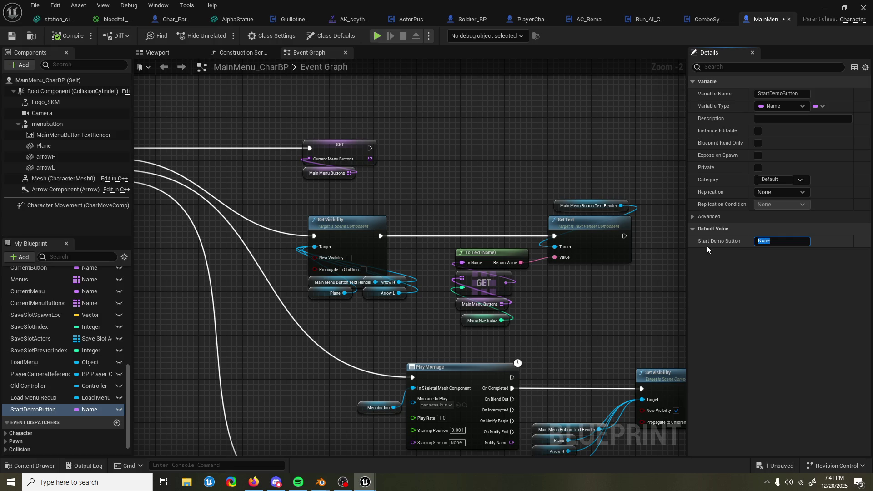
text(Begin Demo)
key(Return)
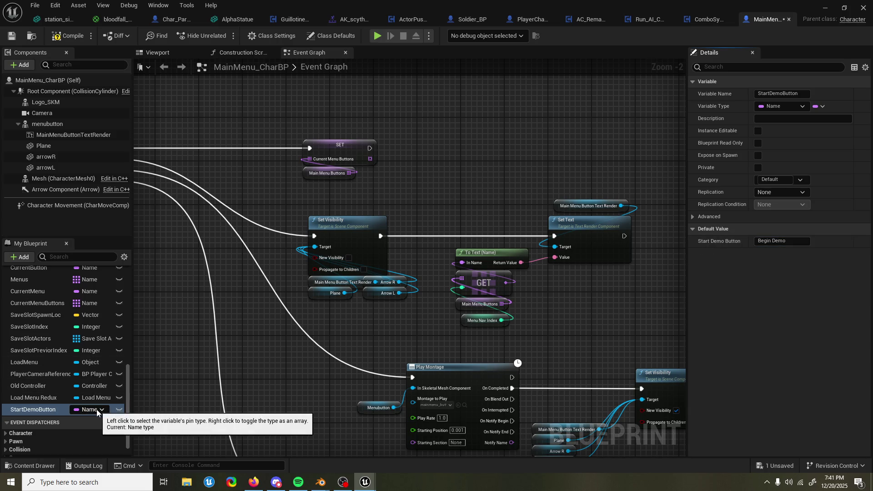
click(97, 409)
click(783, 103)
click(822, 106)
click(813, 143)
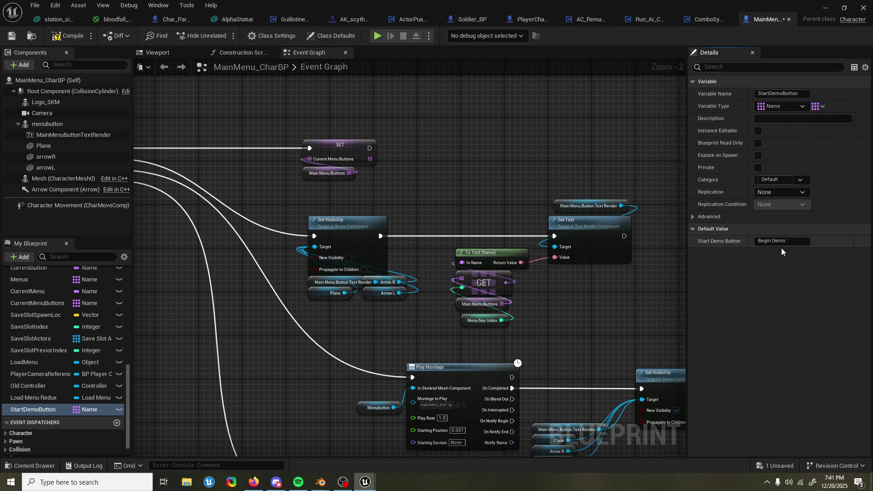
click(68, 33)
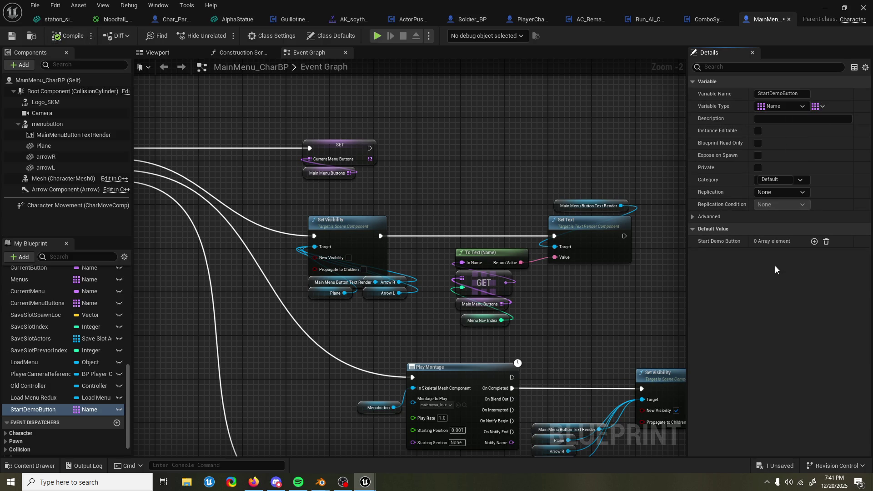
Add two default array entries: Begin Demo and Training Room
click(814, 242)
click(813, 241)
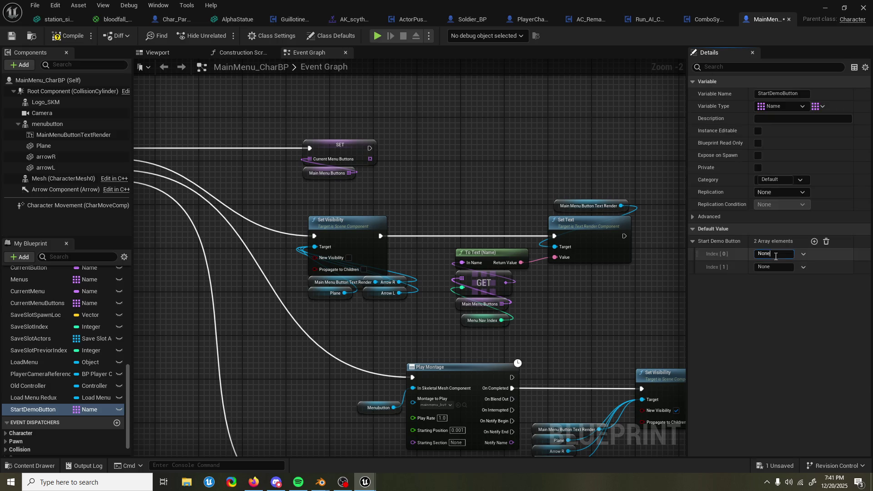
text(Begin Demo)
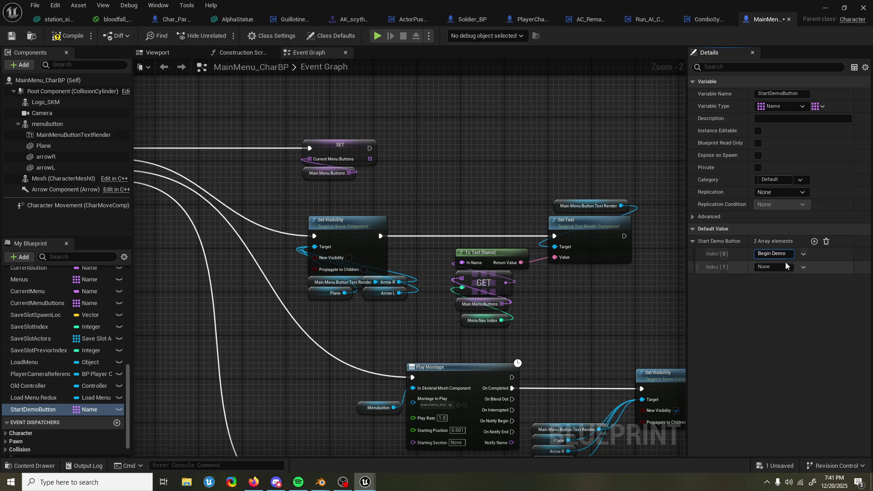
click(783, 267)
text(Trai)
key(BackSpace)
key(BackSpace)
key(BackSpace)
text(Practice)
key(BackSpace)
key(BackSpace)
key(BackSpace)
text(raining Room)
key(Return)
click(718, 271)
mouse_move(397, 171)
mouse_down()
mouse_move(432, 169)
mouse_move(458, 201)
mouse_up()
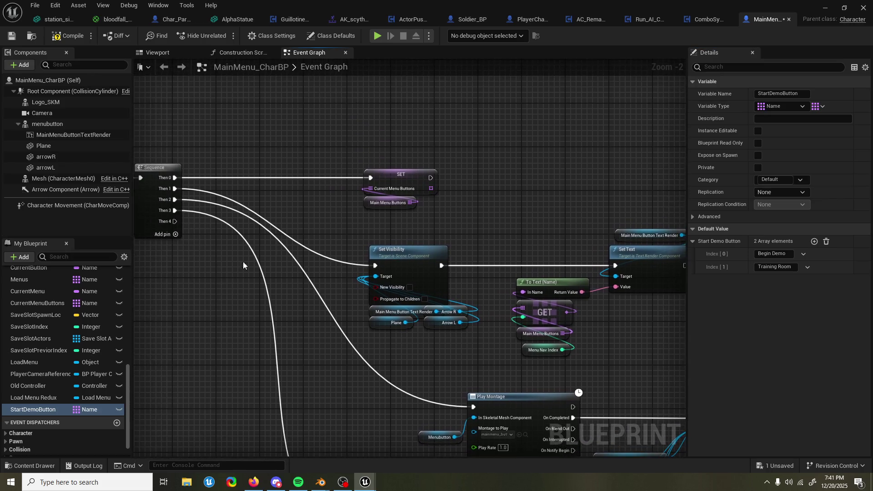
double_click(62, 409)
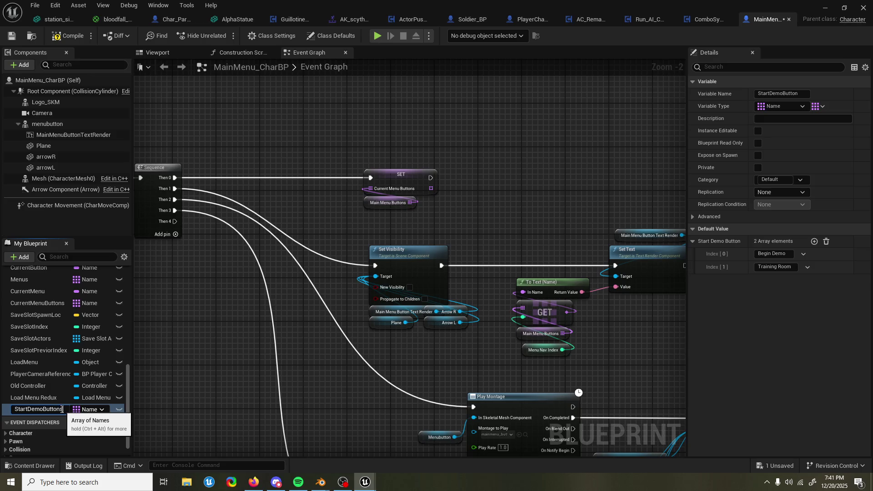
key(Return)
drag(176, 276, 148, 323)
mouse_move(49, 412)
mouse_down()
mouse_move(384, 127)
mouse_move(323, 185)
mouse_move(331, 178)
mouse_move(344, 235)
mouse_up()
click(373, 190)
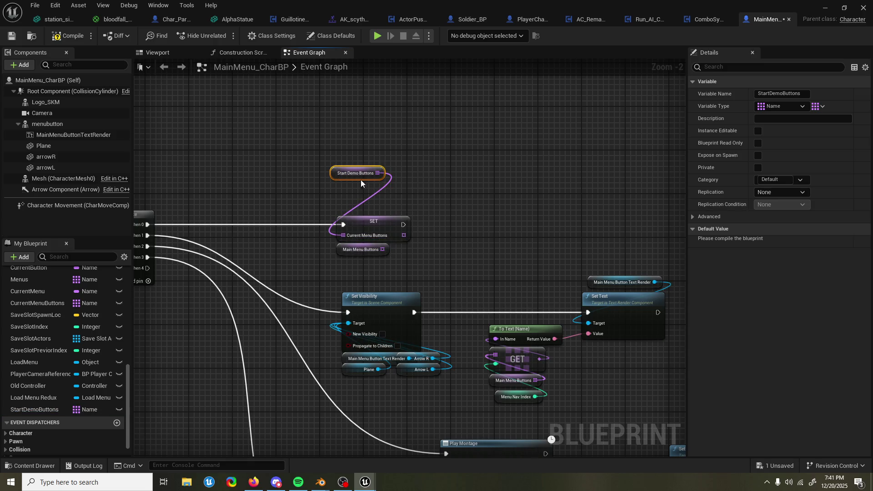
drag(364, 174, 376, 196)
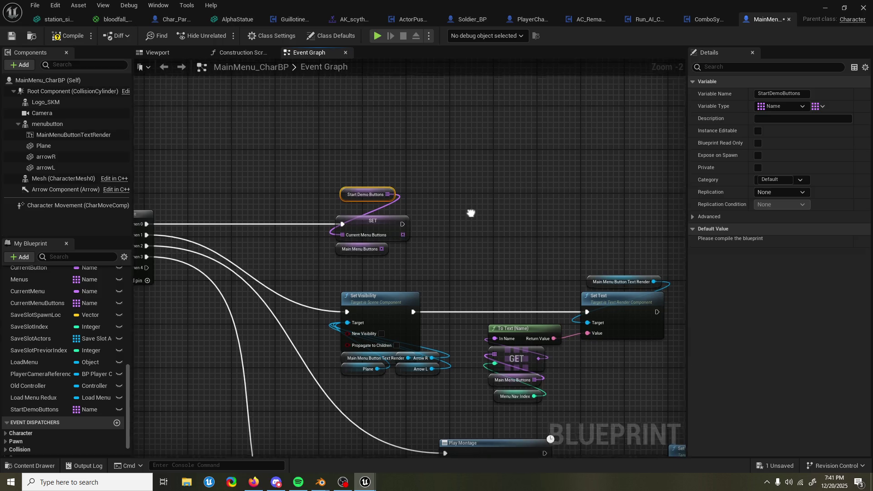
drag(481, 234, 465, 159)
click(64, 39)
mouse_move(482, 209)
mouse_down()
mouse_move(441, 163)
mouse_move(399, 79)
mouse_up()
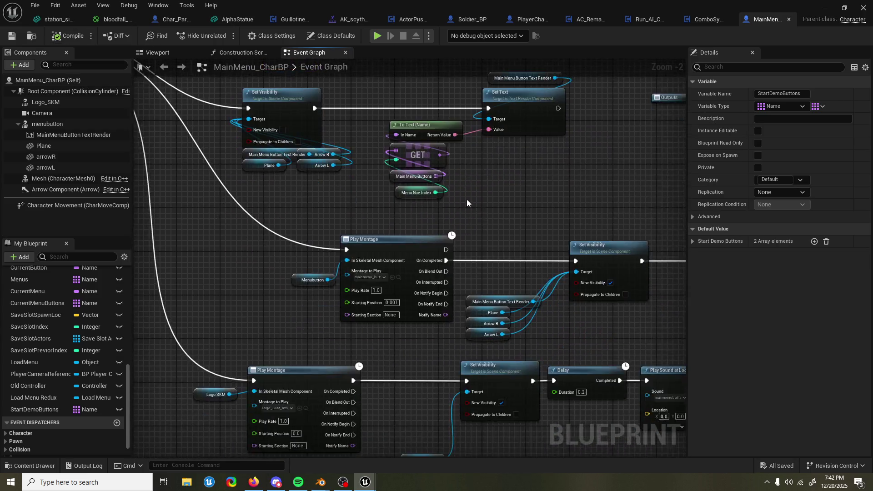
scroll(466, 199, down, 2)
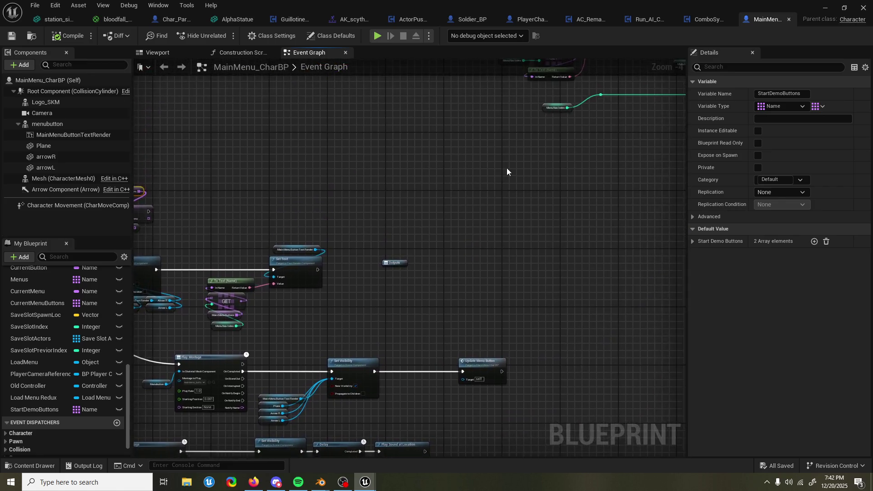
scroll(507, 172, down, 1)
scroll(488, 138, up, 3)
drag(433, 283, 511, 203)
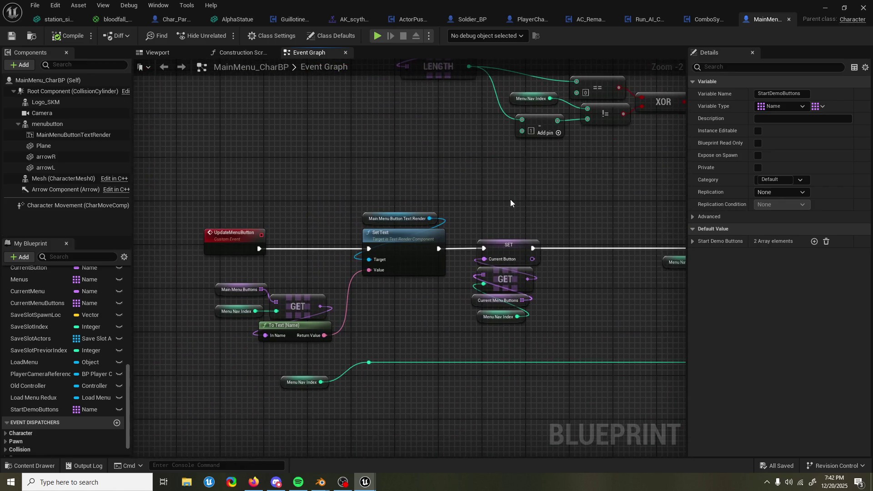
scroll(495, 218, down, 2)
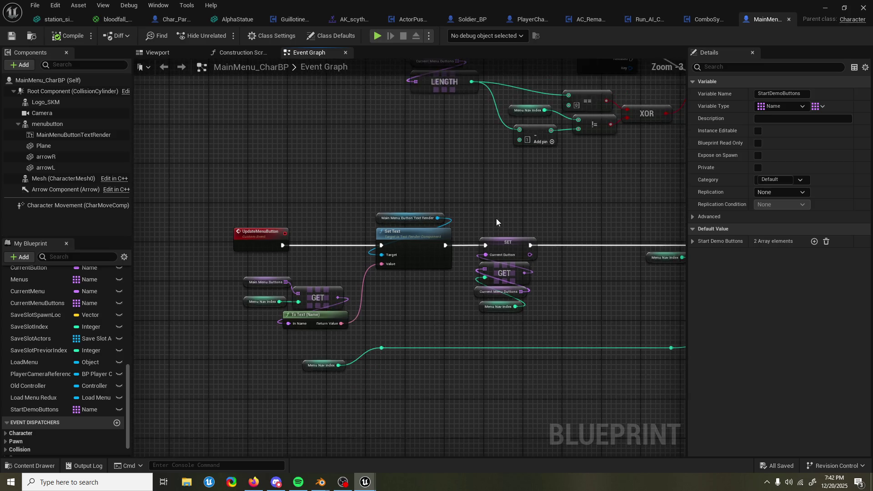
drag(515, 215, 465, 265)
scroll(483, 253, down, 5)
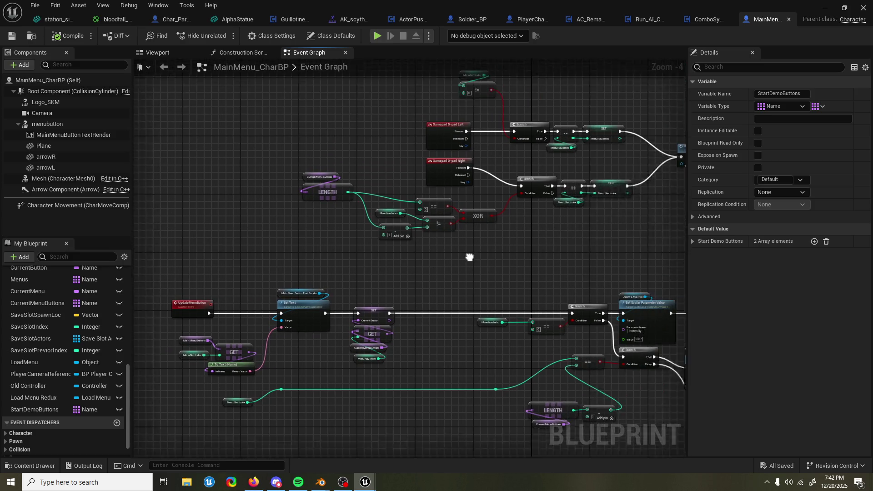
scroll(504, 323, up, 8)
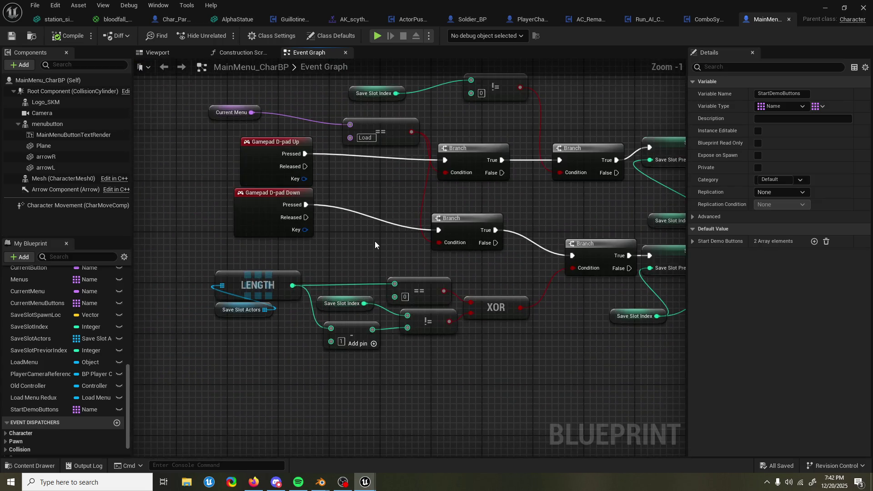
scroll(363, 266, down, 6)
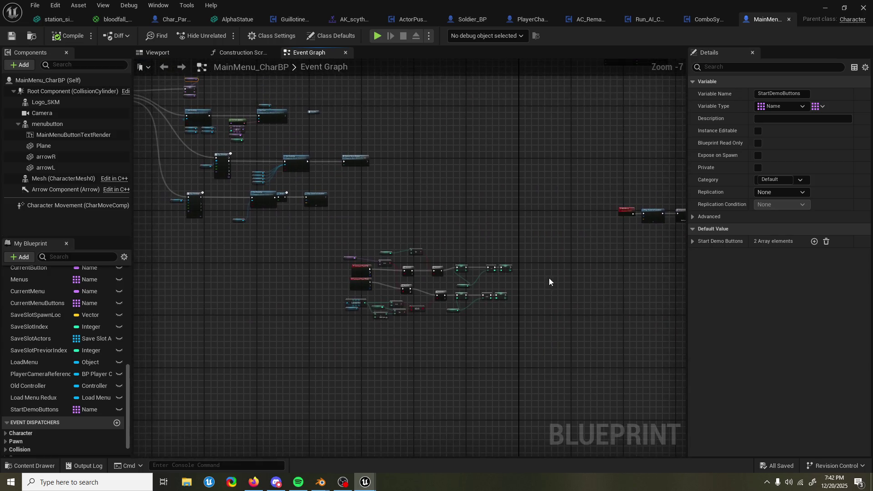
drag(466, 276, 518, 269)
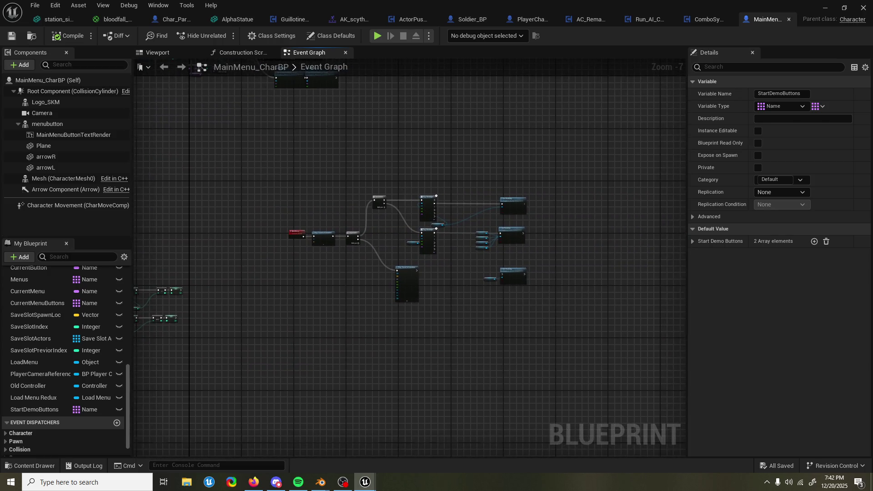
scroll(391, 136, up, 5)
mouse_move(384, 151)
mouse_down()
mouse_move(309, 131)
mouse_move(322, 90)
mouse_move(517, 93)
mouse_up()
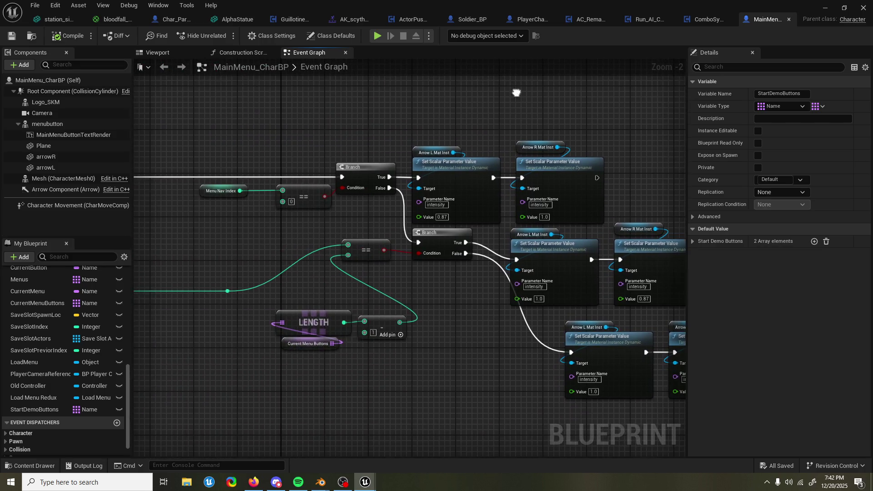
click(824, 9)
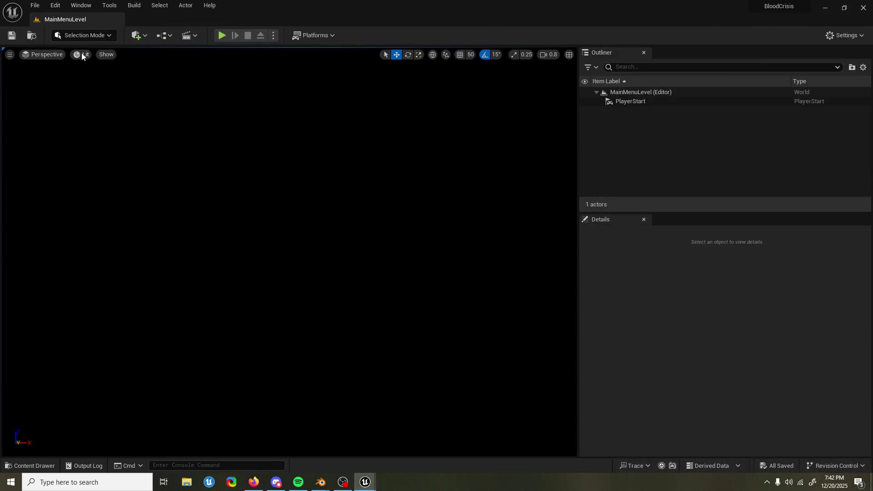
click(225, 35)
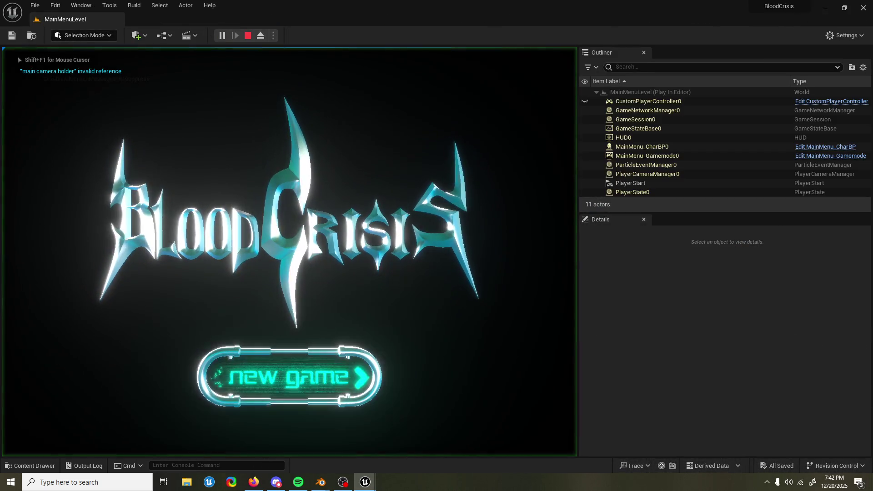
key(Right)
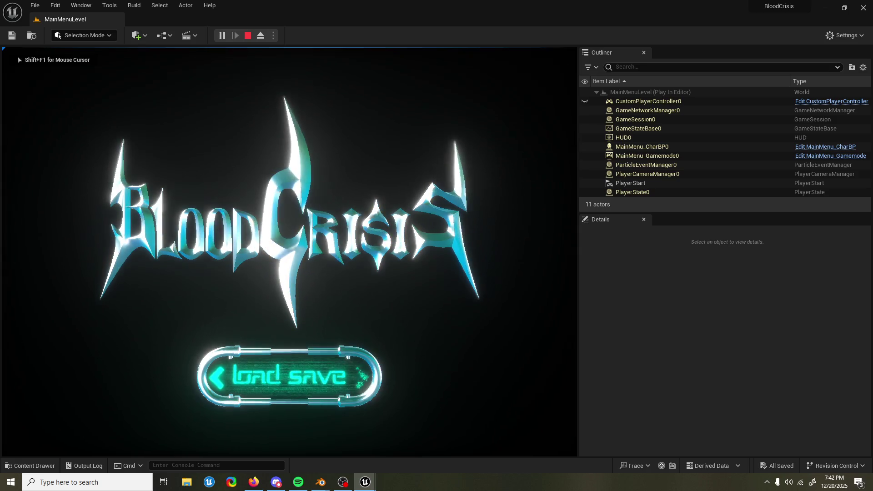
key(Left)
key(Right)
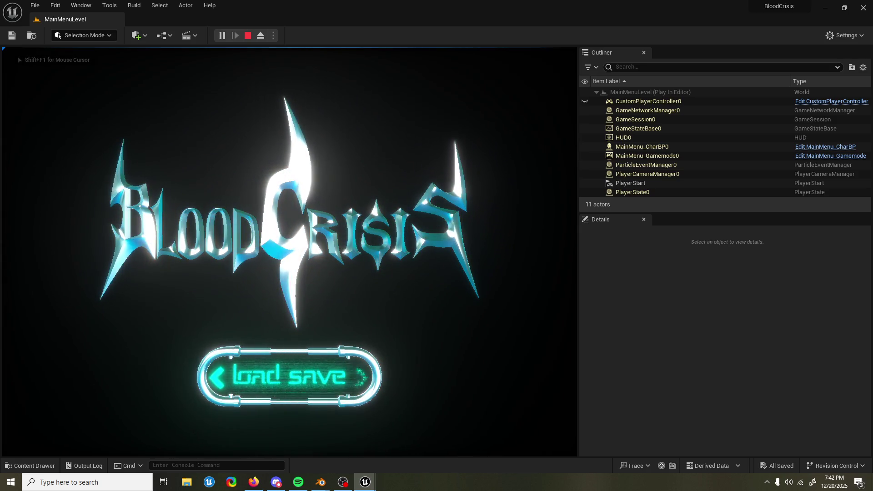
key(Left)
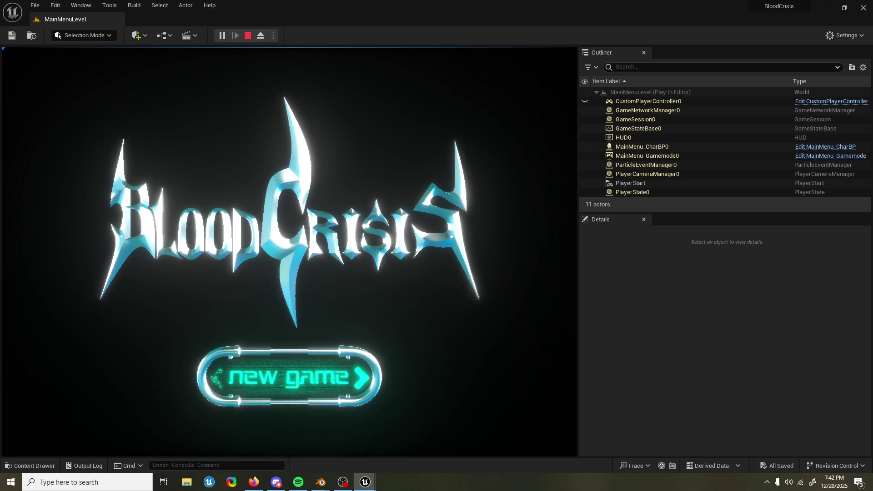
key(Right)
key(Left)
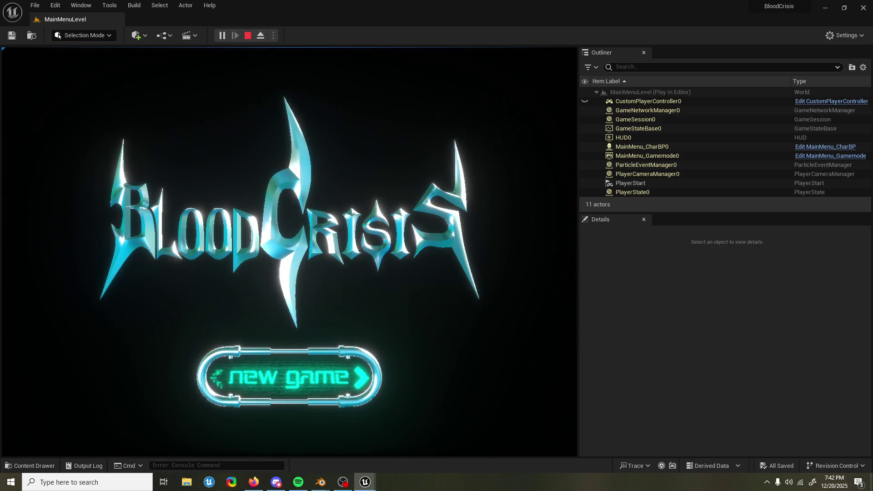
key(Escape)
mouse_move(365, 482)
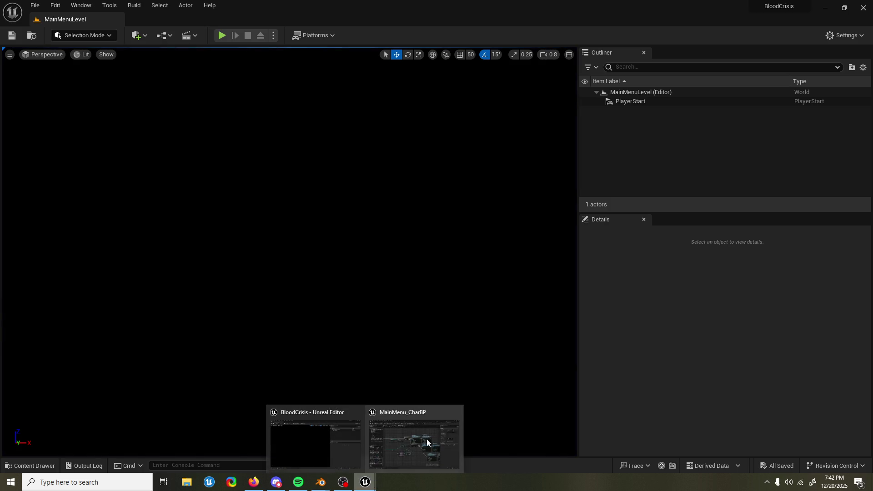
click(432, 434)
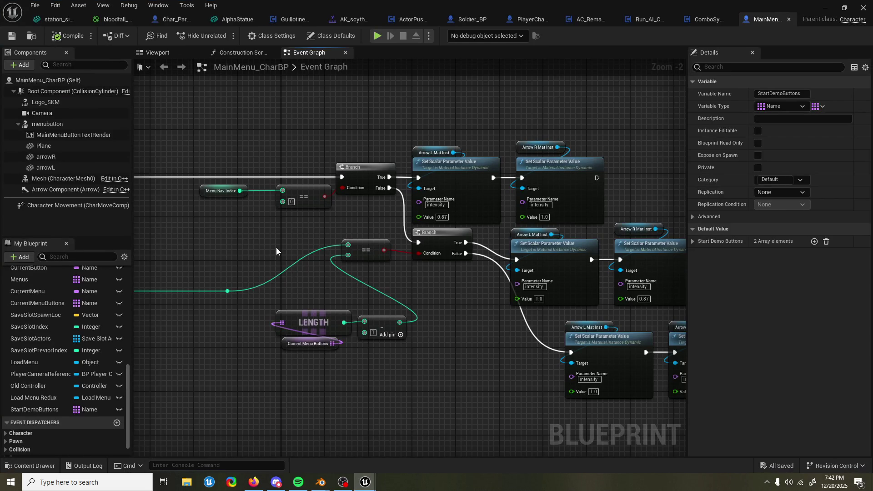
scroll(276, 247, down, 4)
scroll(307, 271, up, 3)
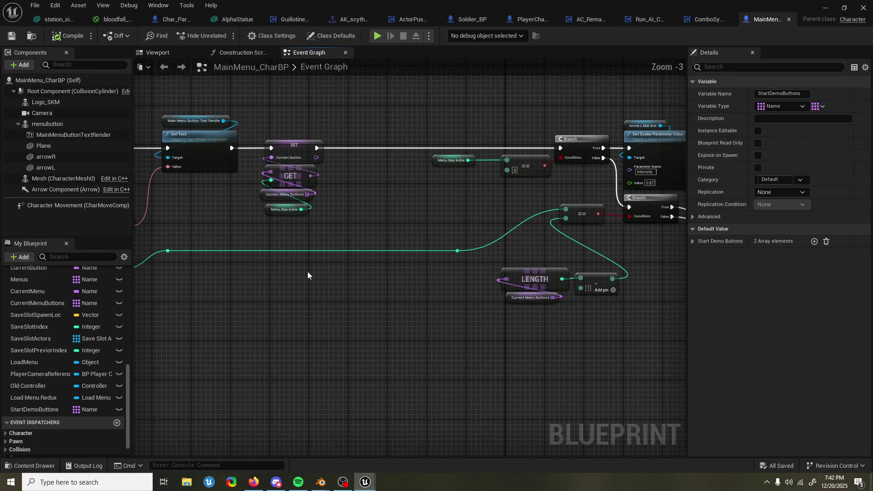
Bring the Start Demo Buttons and SET Current Menu Buttons nodes into view and reposition them
mouse_move(253, 355)
mouse_down()
mouse_move(314, 351)
mouse_move(292, 343)
mouse_move(347, 302)
mouse_move(366, 231)
mouse_move(495, 227)
mouse_up()
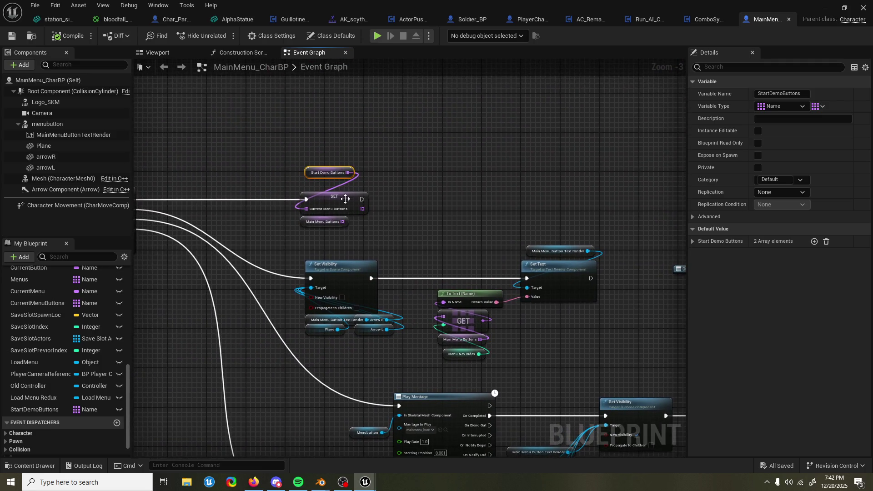
mouse_move(346, 176)
mouse_down()
mouse_move(339, 185)
mouse_move(390, 146)
mouse_up()
drag(344, 222, 342, 223)
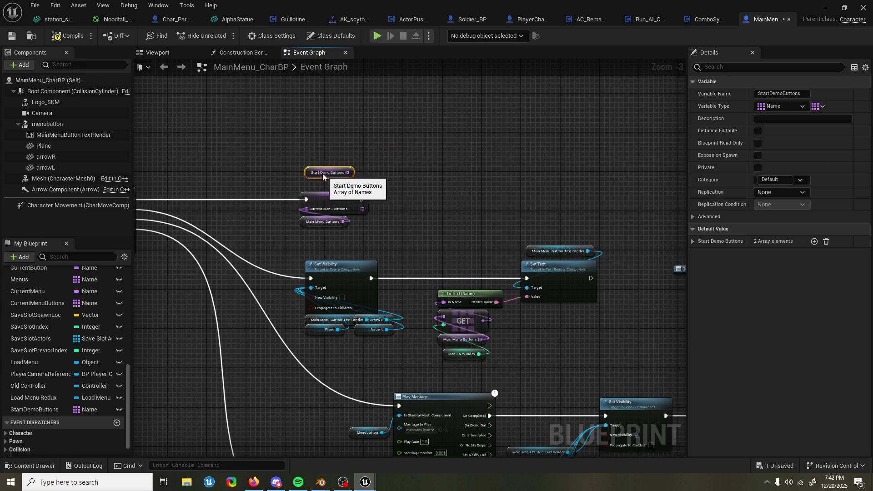
drag(325, 179, 326, 164)
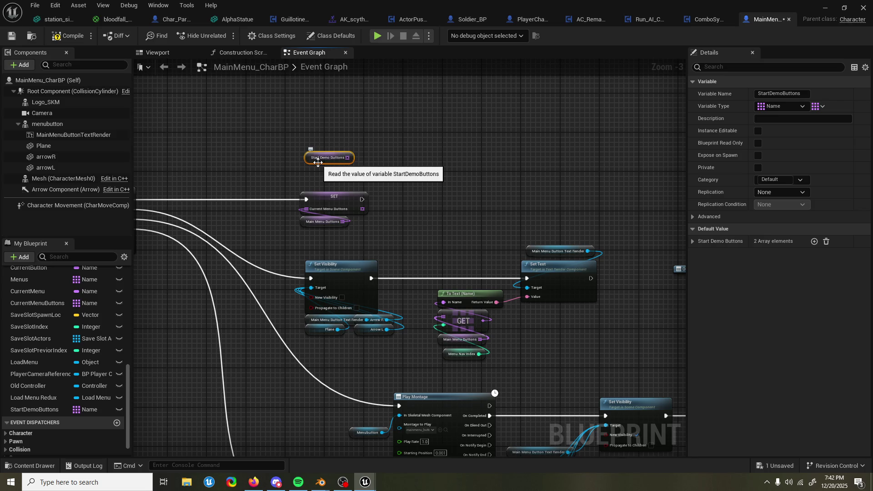
right_click(323, 227)
mouse_move(365, 278)
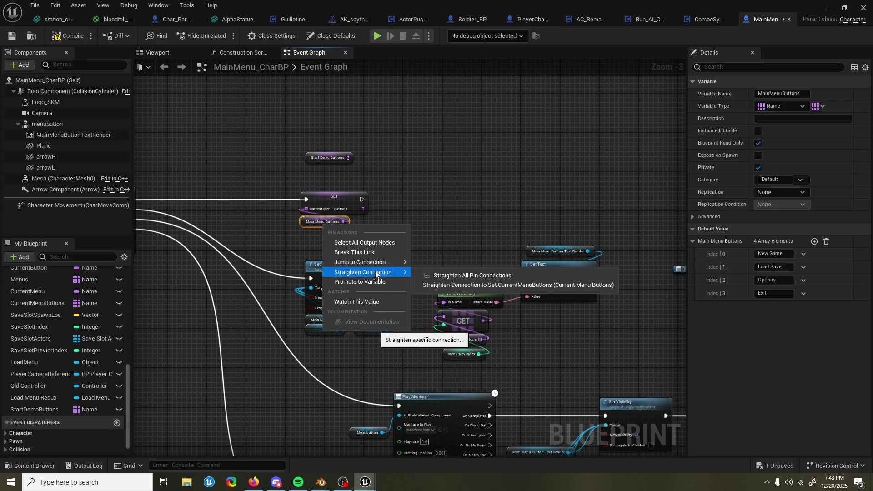
click(309, 224)
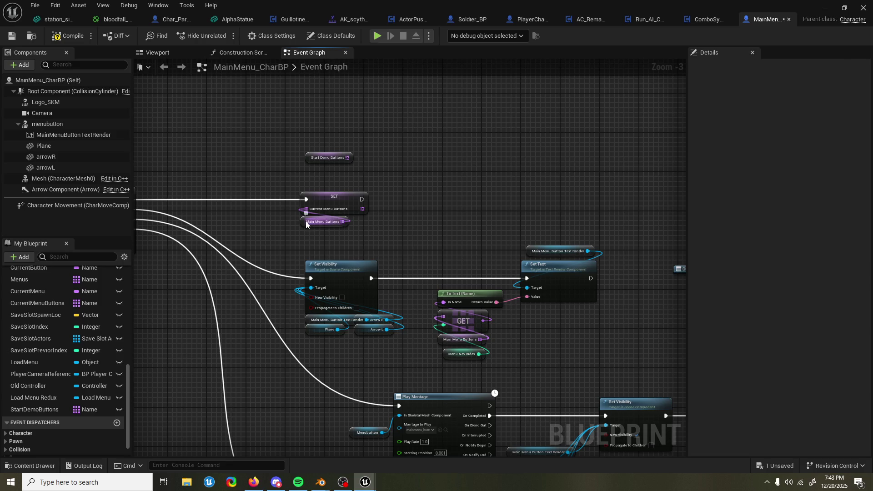
Replace the Main Menu Buttons getter feeding SET Current Menu Buttons with StartDemoButtons
click(306, 222)
right_click(304, 222)
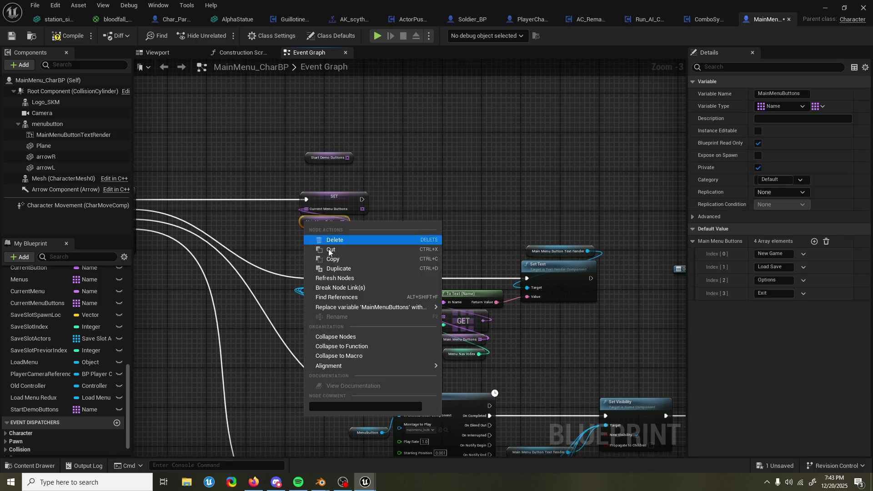
mouse_move(367, 308)
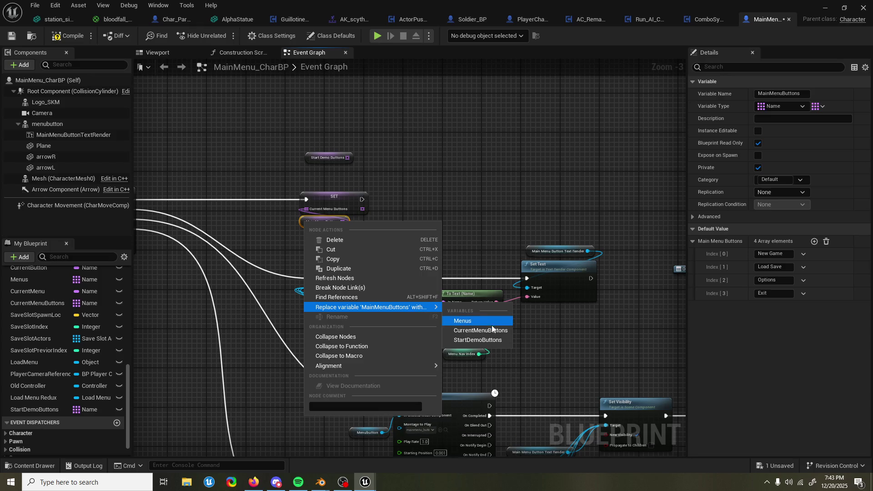
click(495, 339)
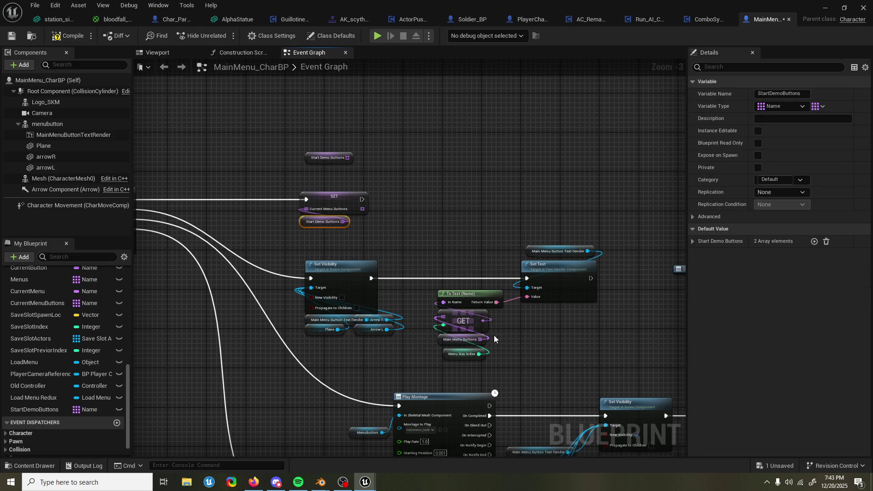
click(448, 197)
drag(452, 201, 439, 187)
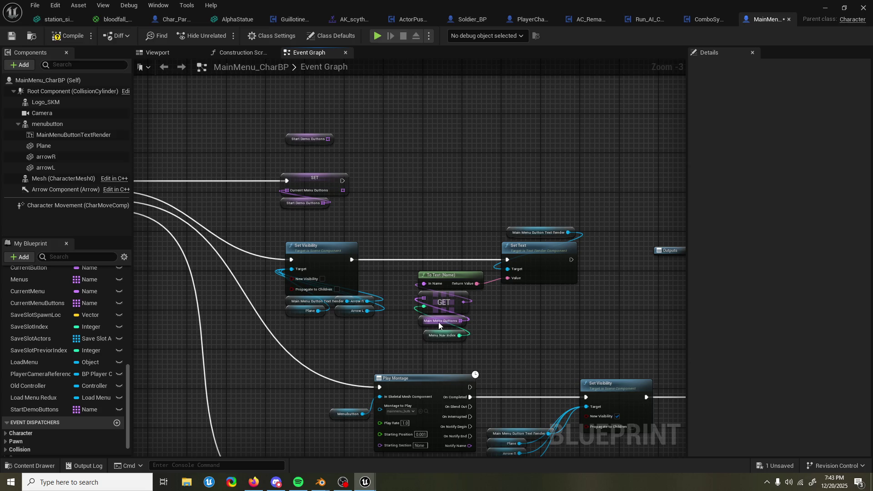
click(421, 324)
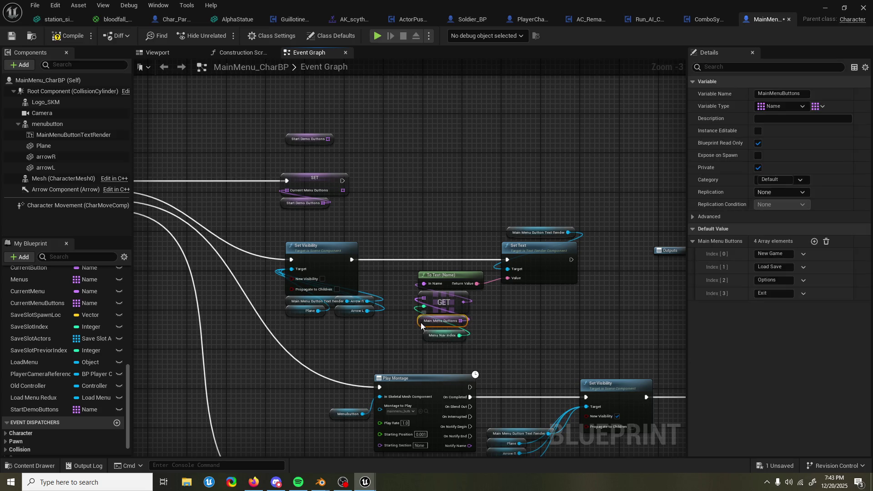
Find all MainMenuButtons references and swap the first found getter to StartDemoButtons
right_click(422, 324)
mouse_move(501, 212)
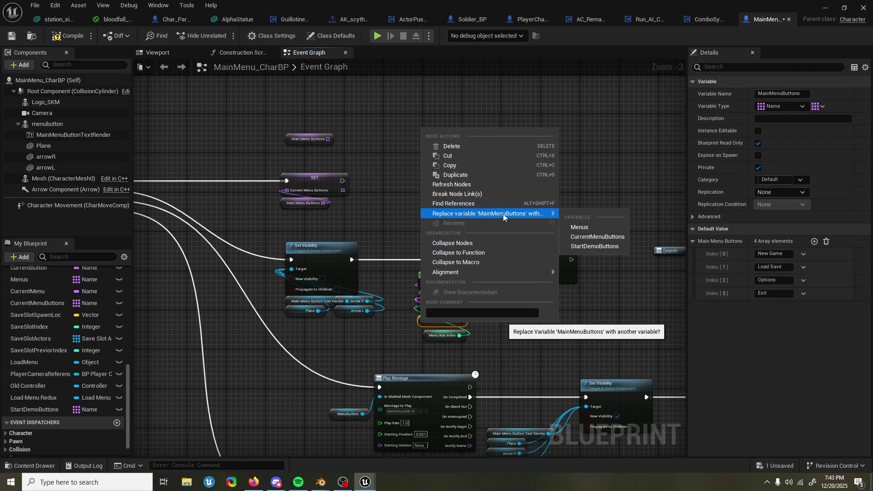
click(504, 208)
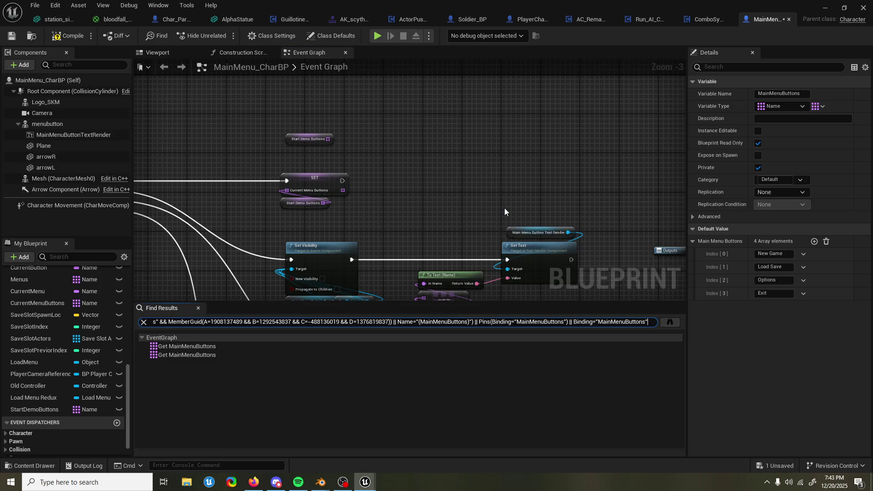
click(204, 347)
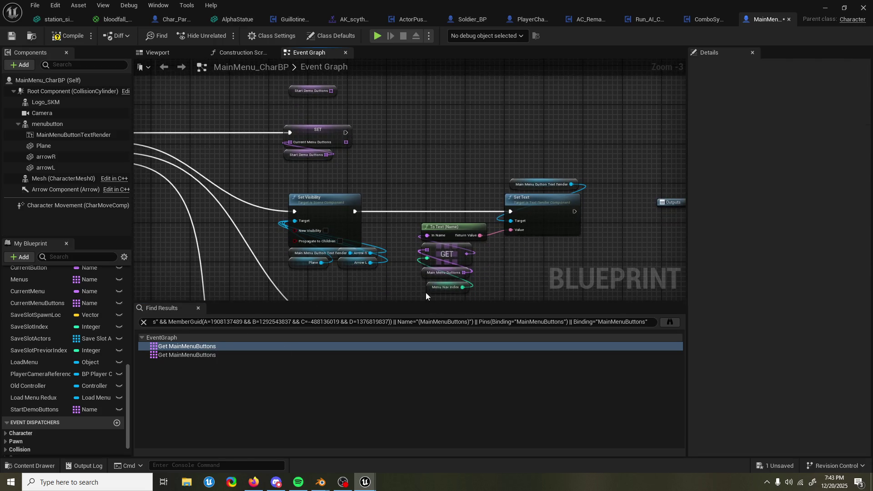
right_click(424, 276)
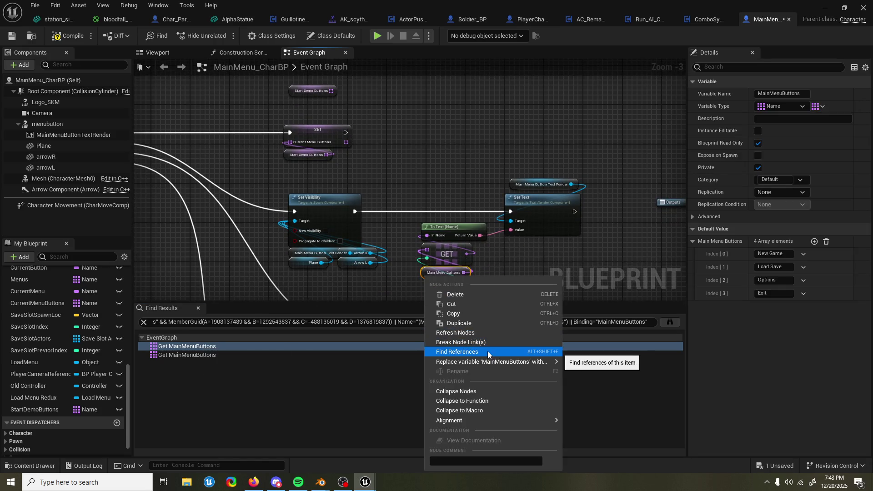
mouse_move(493, 362)
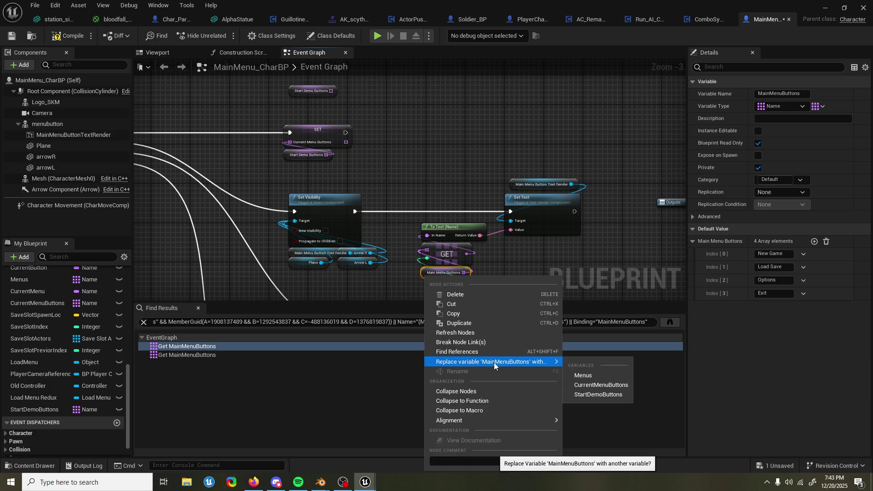
click(603, 394)
Swap the remaining MainMenuButtons getter to StartDemoButtons, close Find Results, and start Play
click(269, 355)
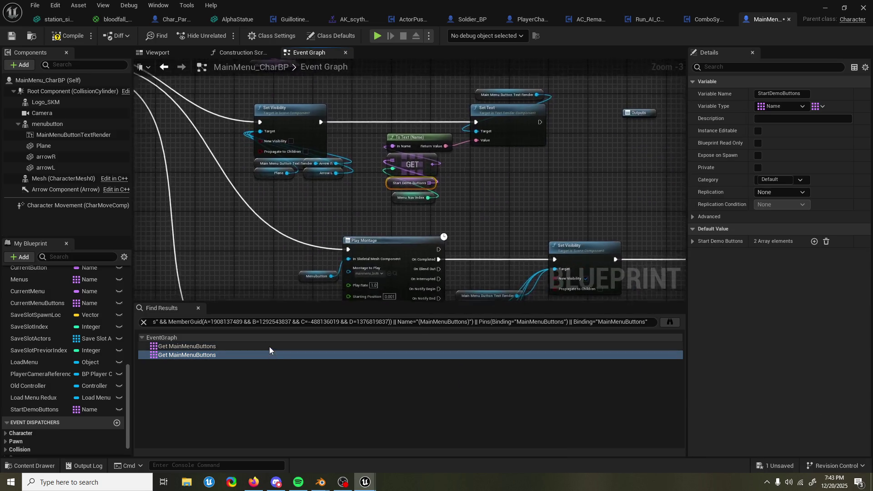
click(191, 347)
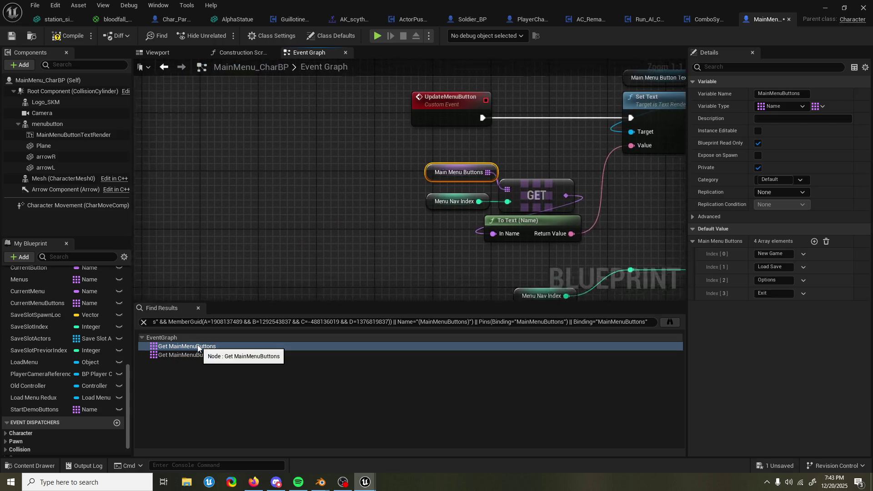
right_click(414, 189)
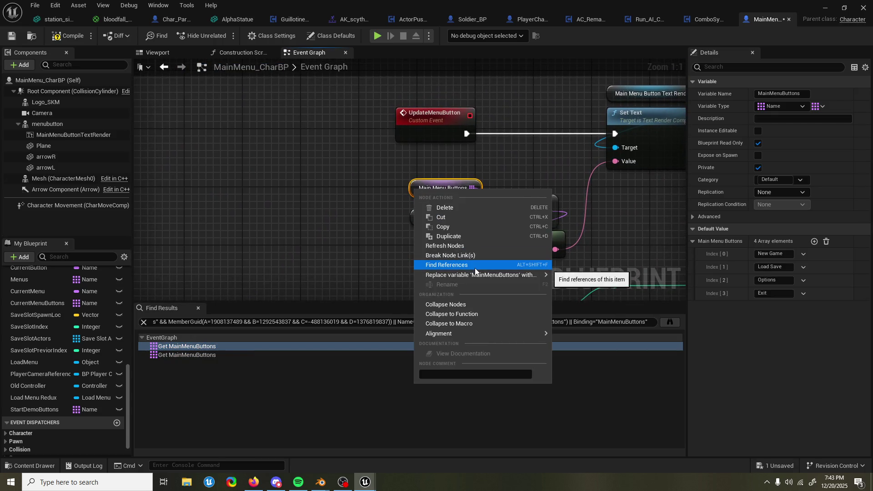
mouse_move(476, 274)
click(588, 307)
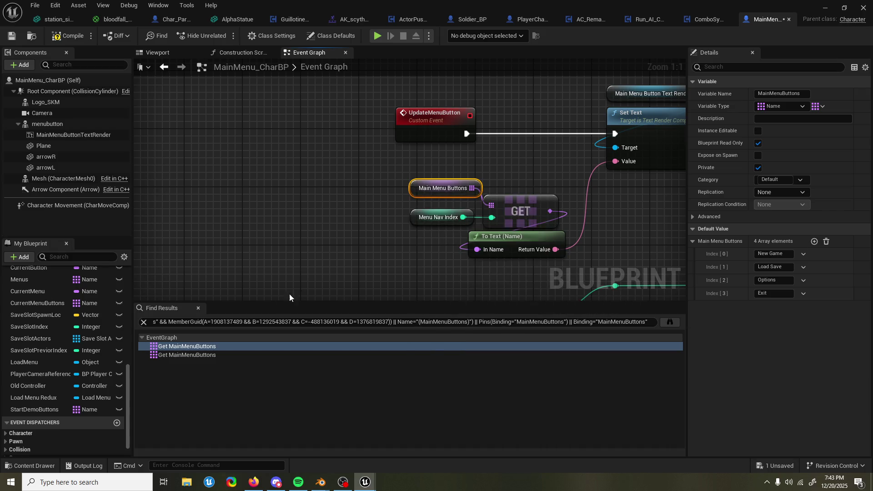
click(199, 308)
click(378, 35)
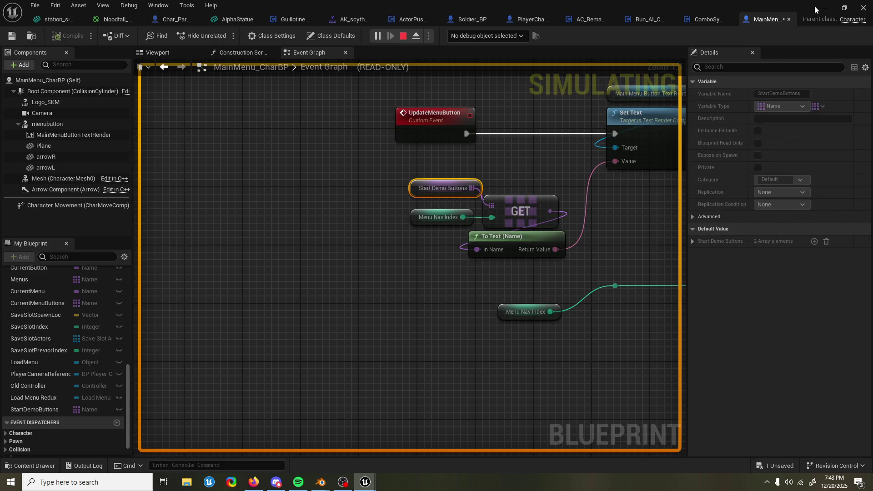
In the running game, cycle the menu between Begin Demo and Training Room, then stop play
click(824, 8)
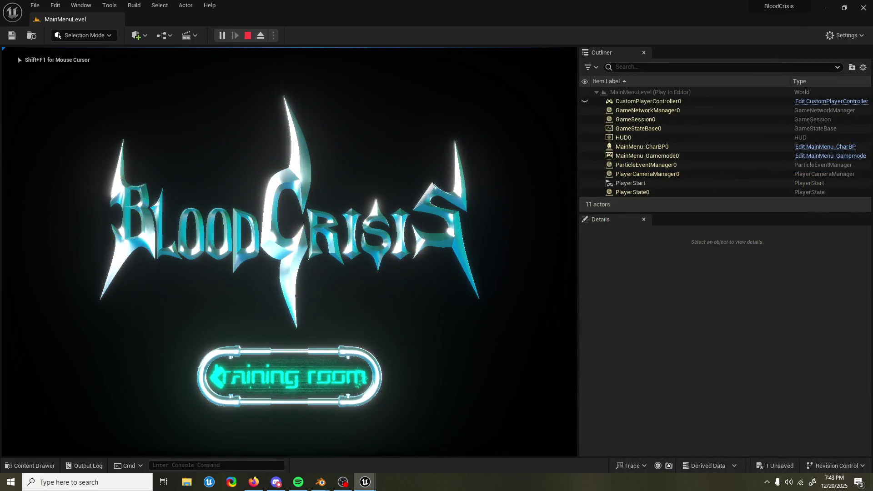
key(Left)
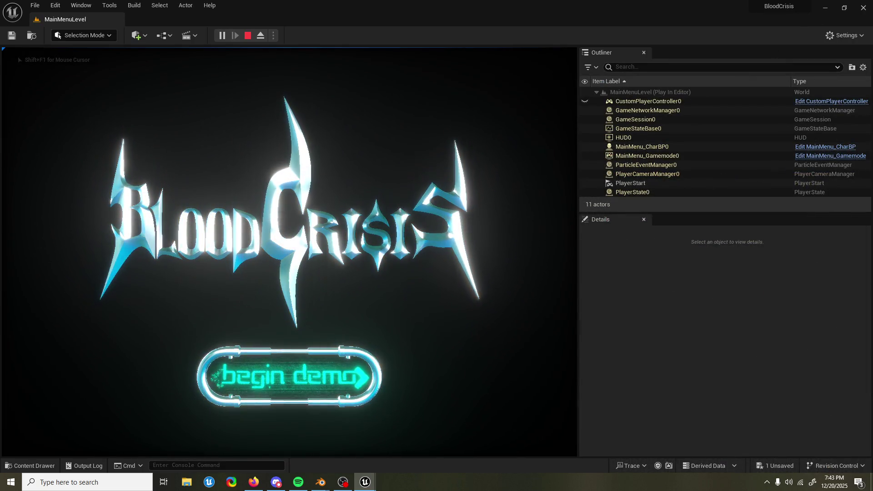
key(Right)
key(Left)
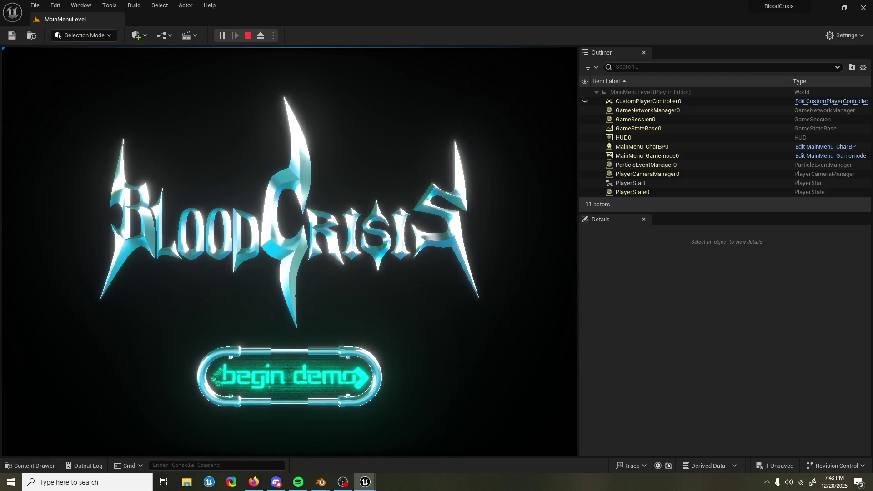
key(Escape)
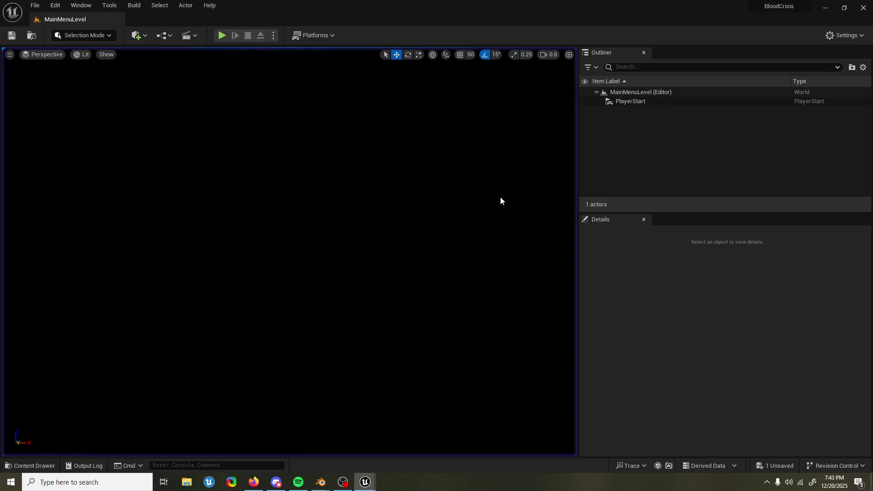
Bring MainMenu_CharBP back and select the StartDemoButtons variable
mouse_move(364, 481)
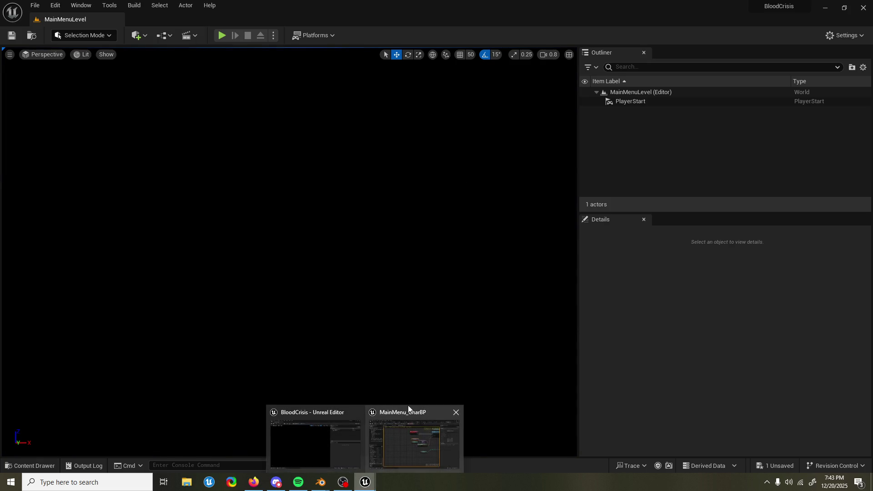
click(398, 437)
drag(373, 301, 346, 301)
click(32, 409)
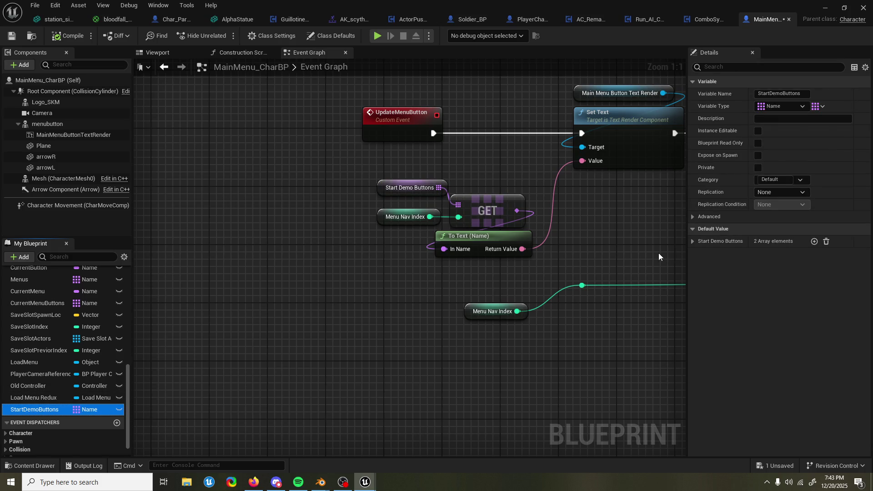
Change StartDemoButtons' Index[0] to Start and shorten Index[1] to Training
click(694, 241)
click(777, 253)
text(Start)
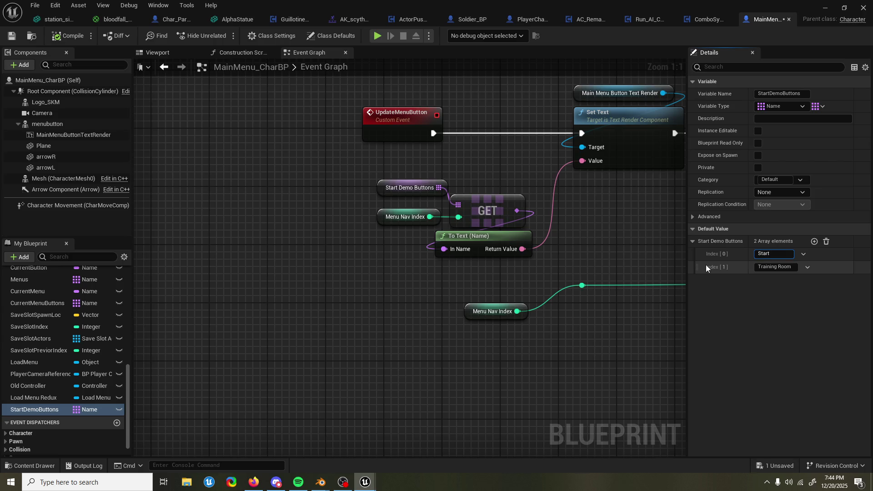
double_click(780, 266)
click(779, 266)
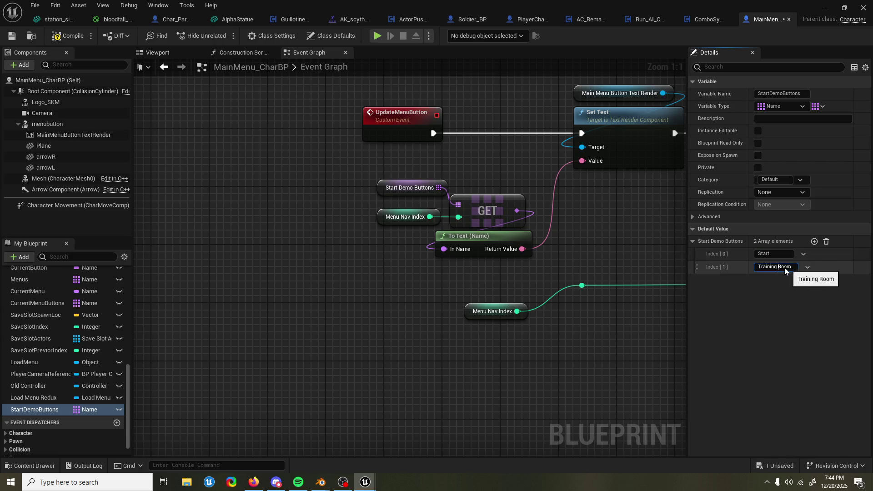
key(BackSpace)
key(BackSpace)
key(BackSpace)
key(Return)
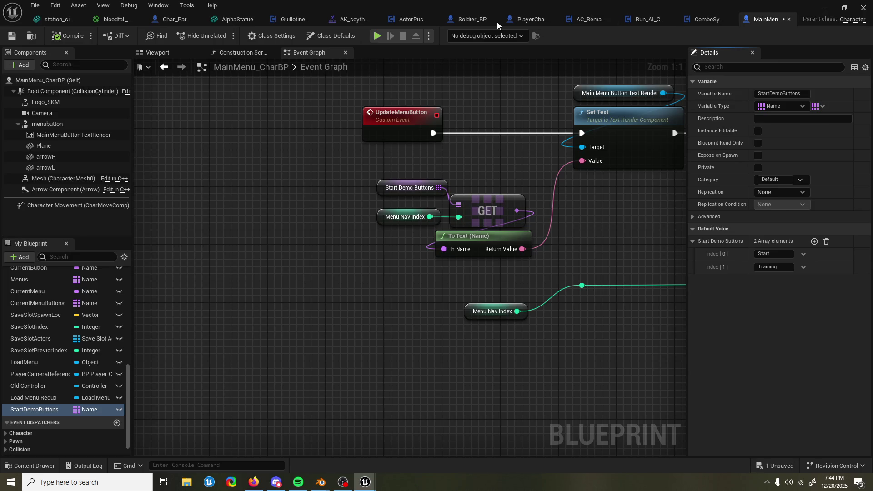
click(830, 8)
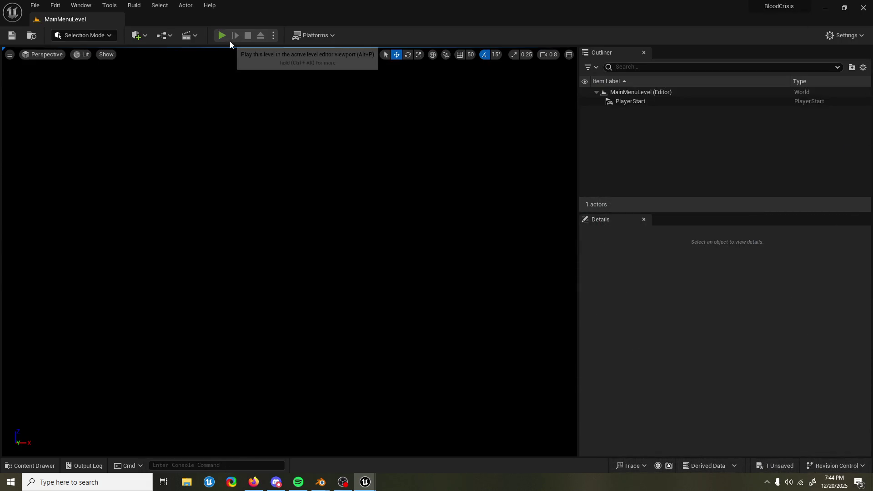
Play-test the main menu, toggling the button between start and training, then stop
click(223, 36)
key(Left)
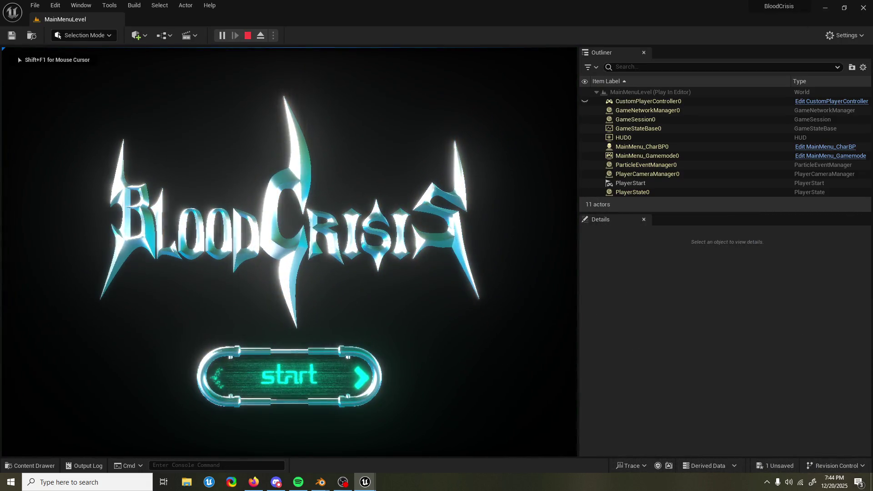
key(Right)
key(Left)
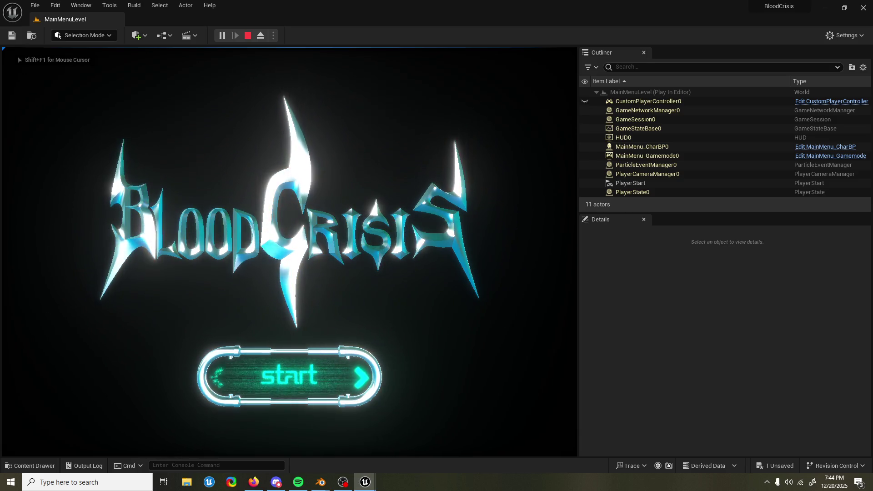
key(Right)
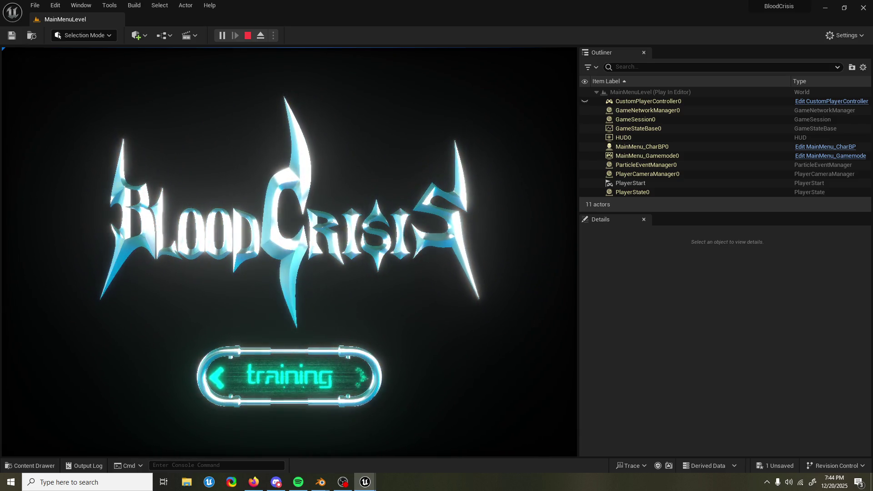
key(Left)
key(Right)
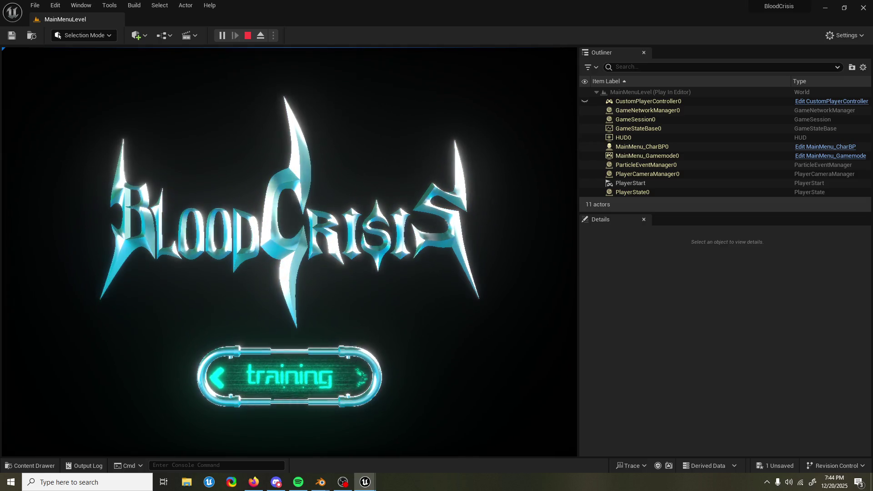
key(Escape)
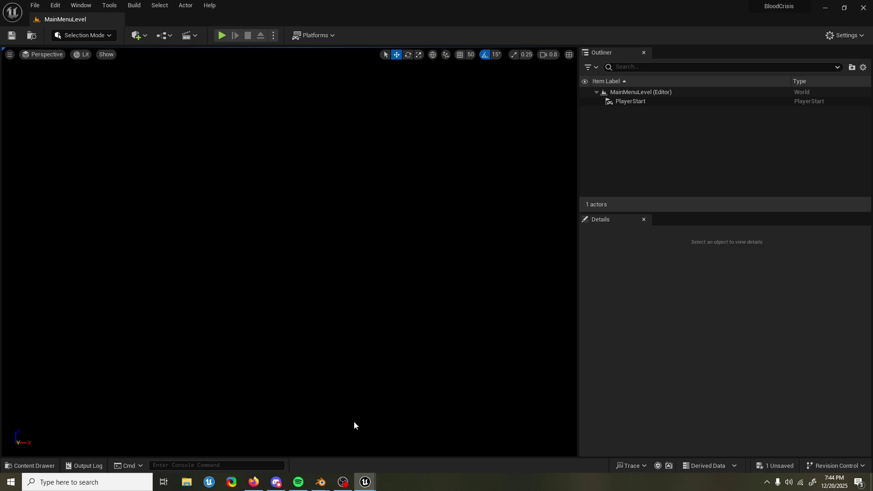
Run a second play test cycling start and training, ending on start, then stop
click(221, 36)
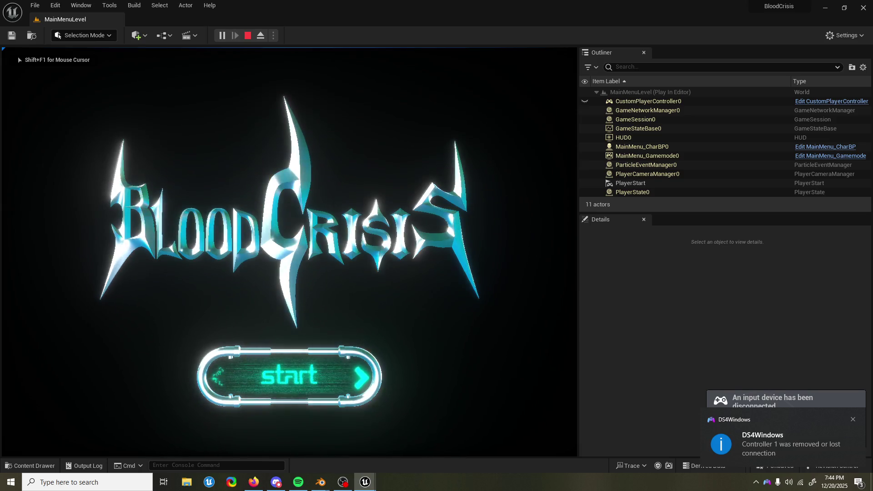
key(Right)
key(Left)
key(Right)
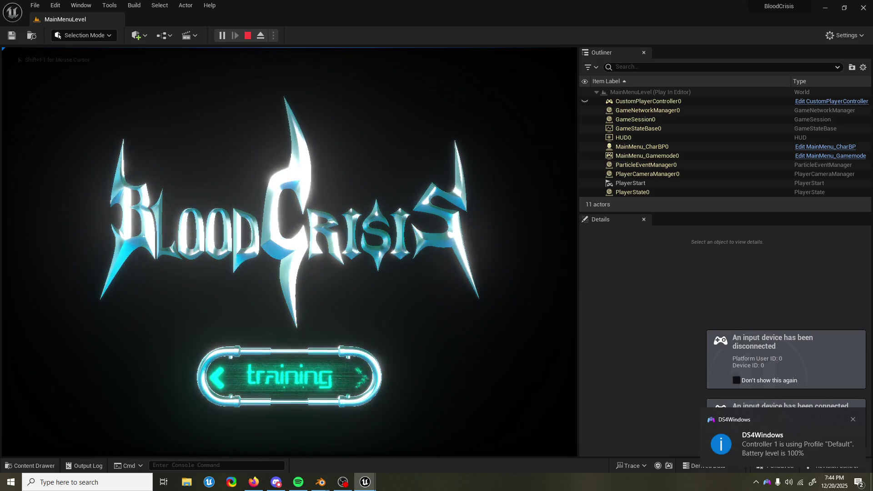
key(Left)
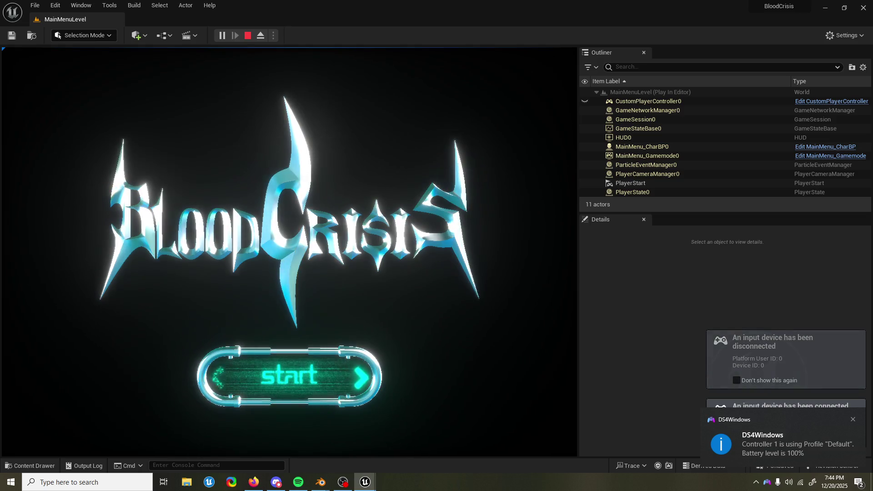
key(Escape)
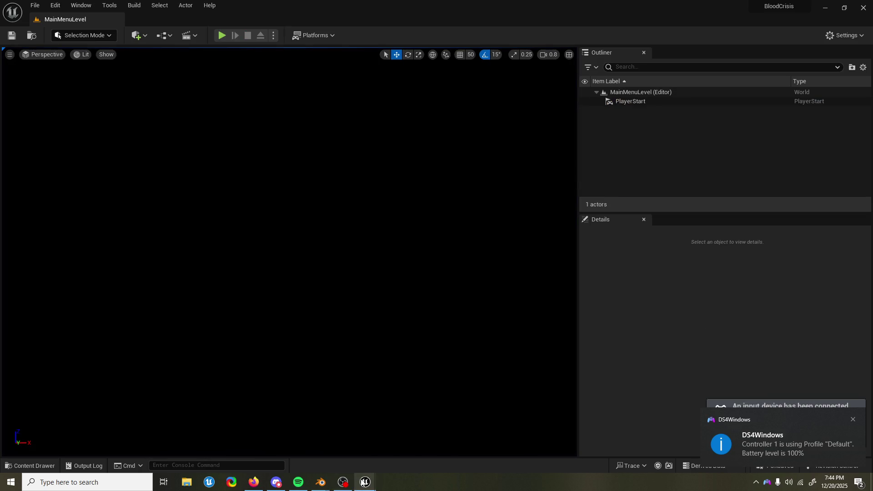
Return to MainMenu_CharBP and pan the event graph toward the XOR logic
mouse_move(363, 482)
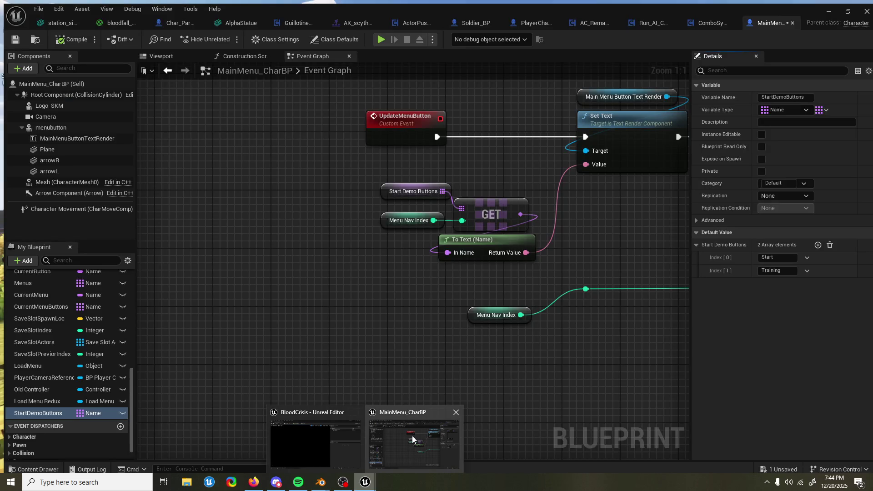
click(412, 435)
drag(426, 348, 373, 349)
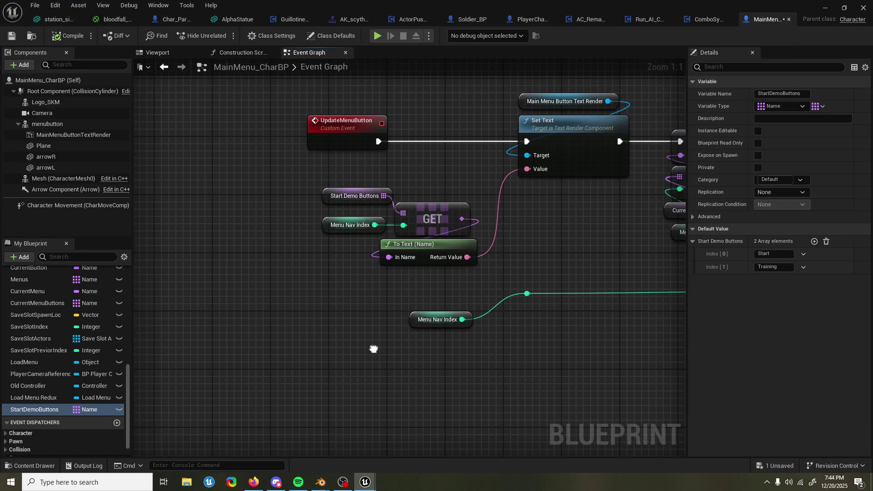
mouse_move(552, 225)
mouse_down()
mouse_move(469, 268)
mouse_move(459, 234)
mouse_up()
scroll(532, 243, down, 5)
scroll(520, 200, up, 1)
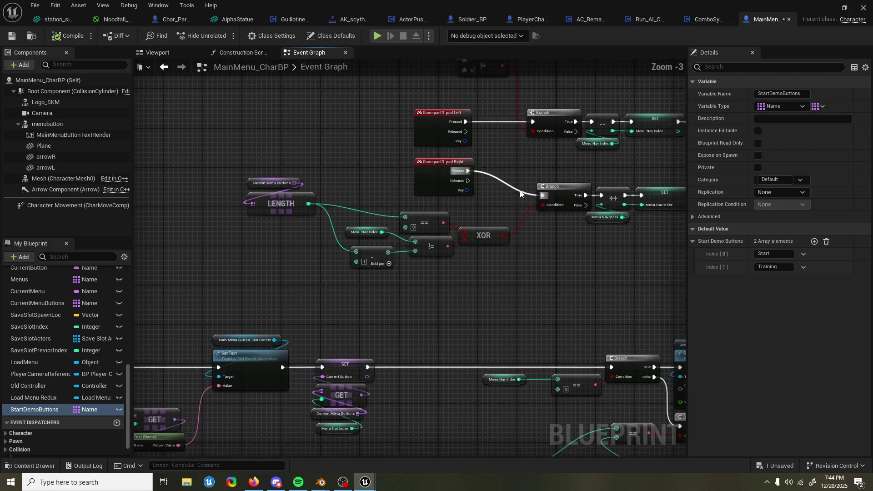
mouse_move(519, 200)
mouse_down()
mouse_move(475, 154)
mouse_move(467, 200)
mouse_up()
scroll(467, 200, up, 1)
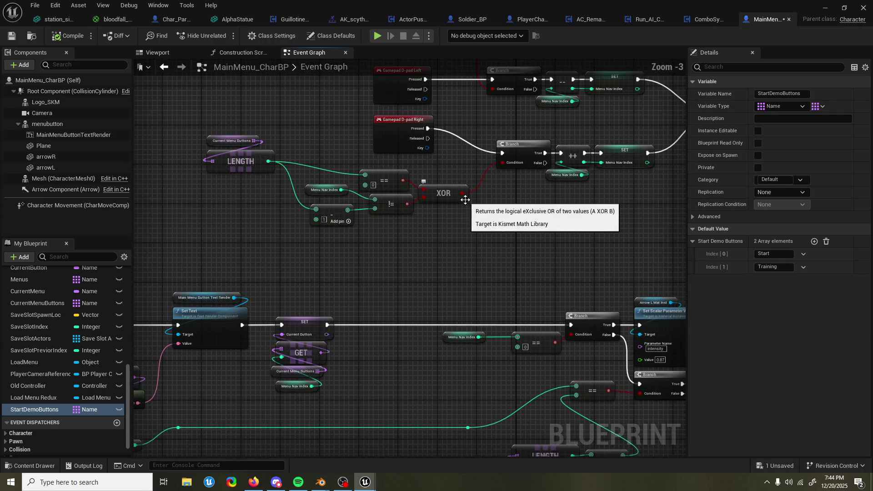
mouse_move(552, 220)
mouse_down()
mouse_move(505, 301)
mouse_move(421, 196)
mouse_up()
In the Content Drawer's UI/MainMenu folder, open BP_MainMenuButton and close it again
click(34, 466)
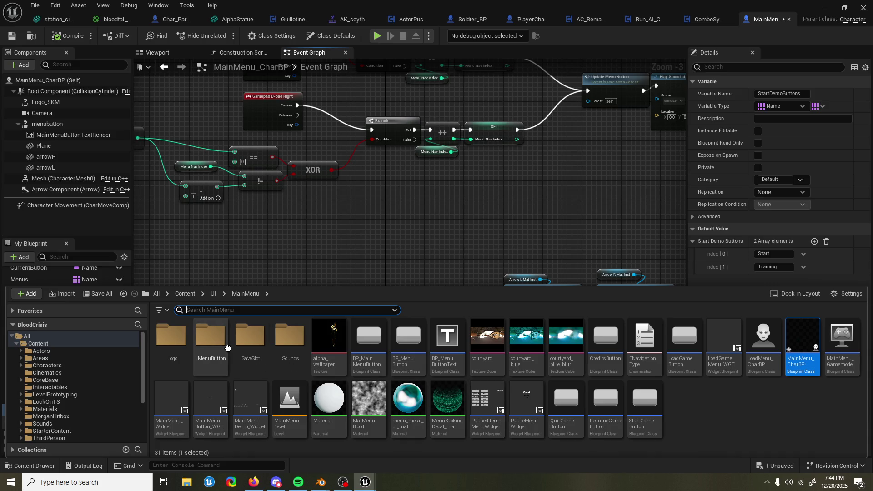
drag(277, 285, 277, 242)
double_click(210, 293)
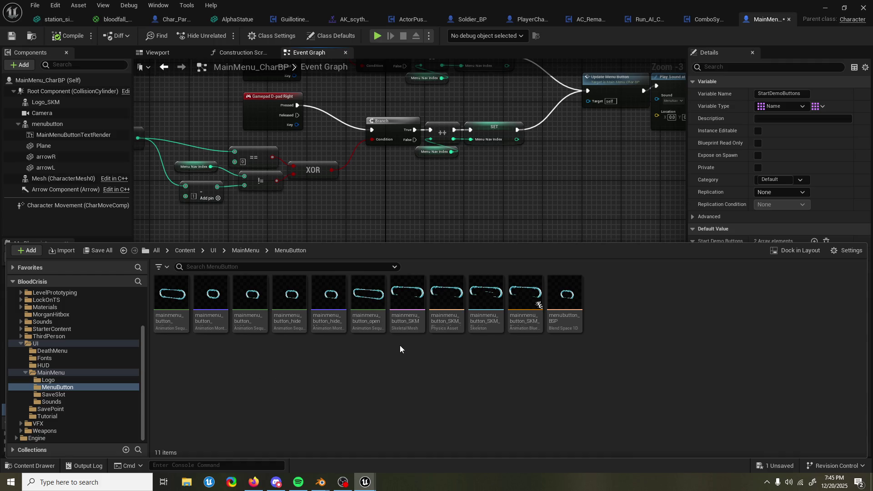
click(251, 251)
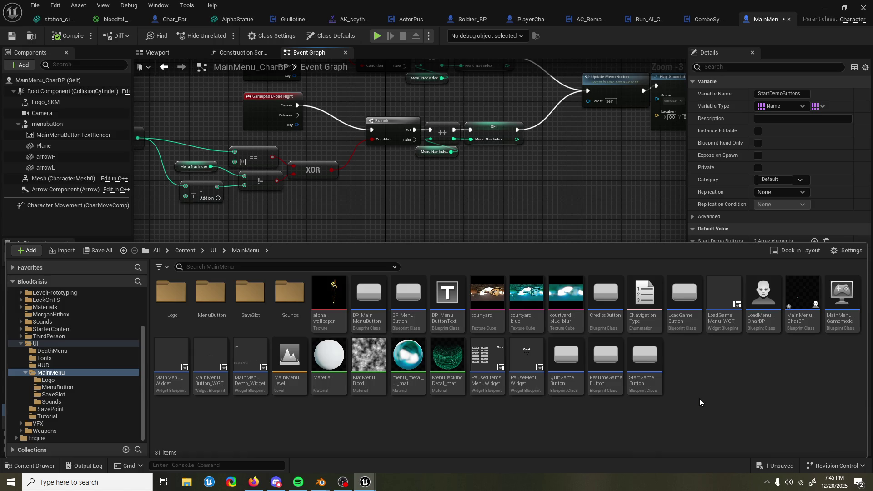
double_click(371, 301)
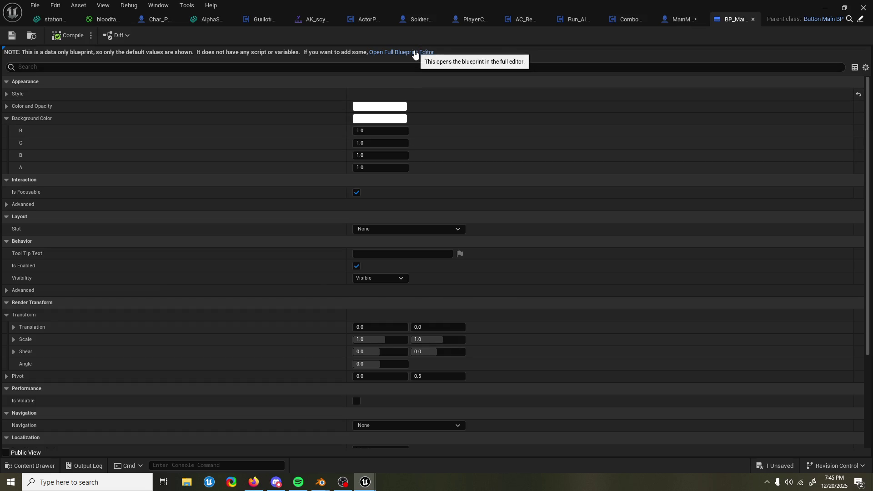
click(420, 53)
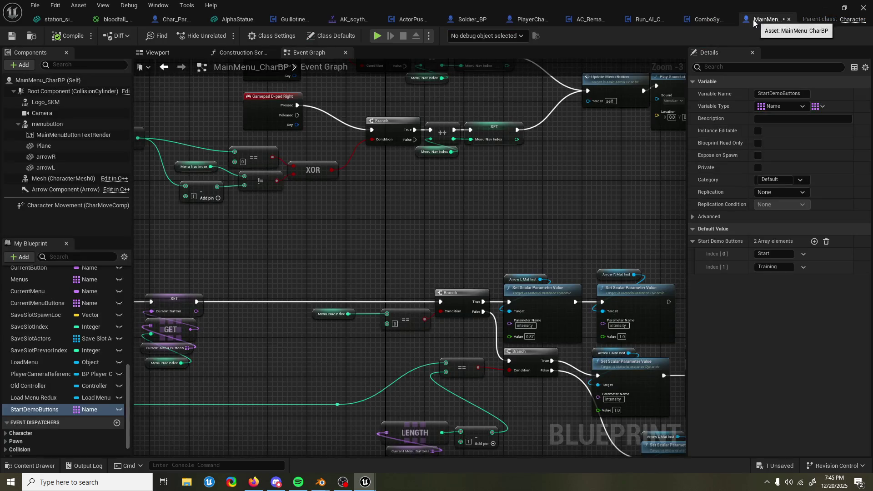
click(753, 20)
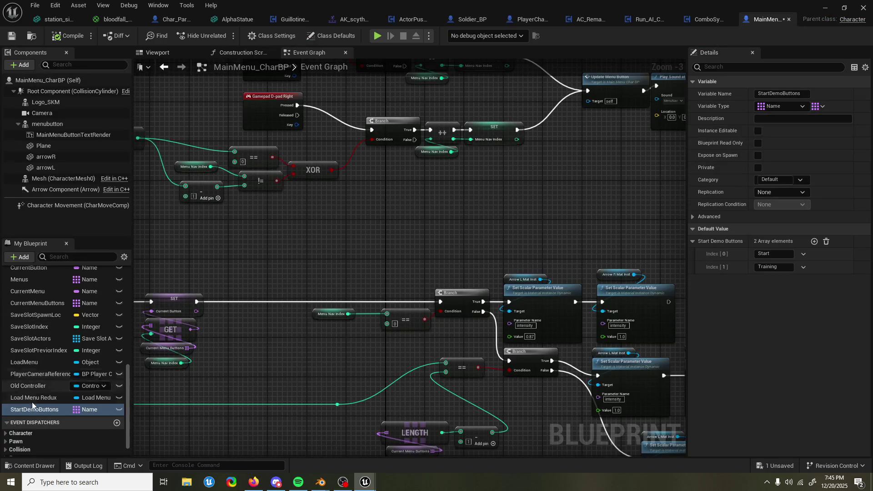
Browse the MenuButton and Logo folders, then close the Content Drawer
click(21, 466)
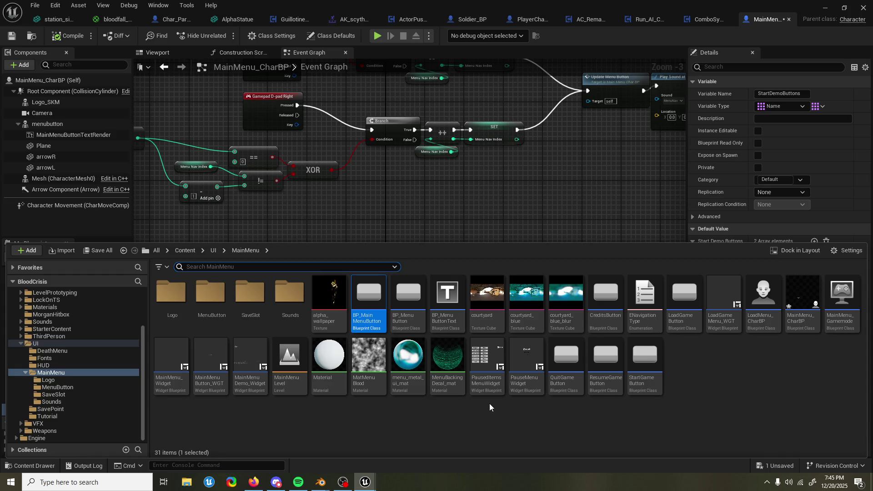
double_click(210, 293)
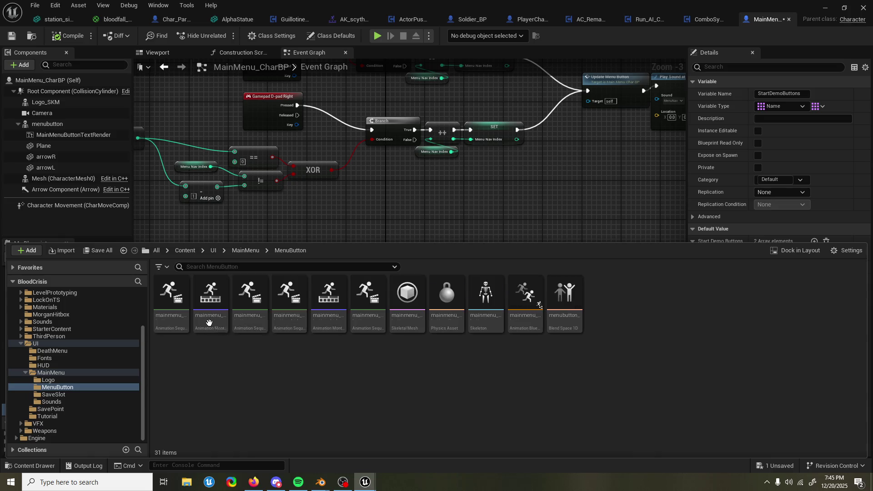
click(246, 252)
double_click(172, 293)
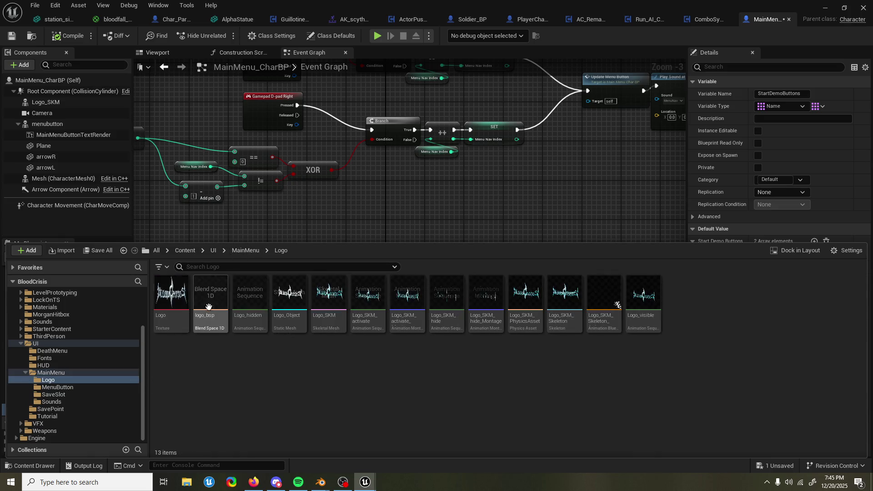
click(252, 252)
click(375, 206)
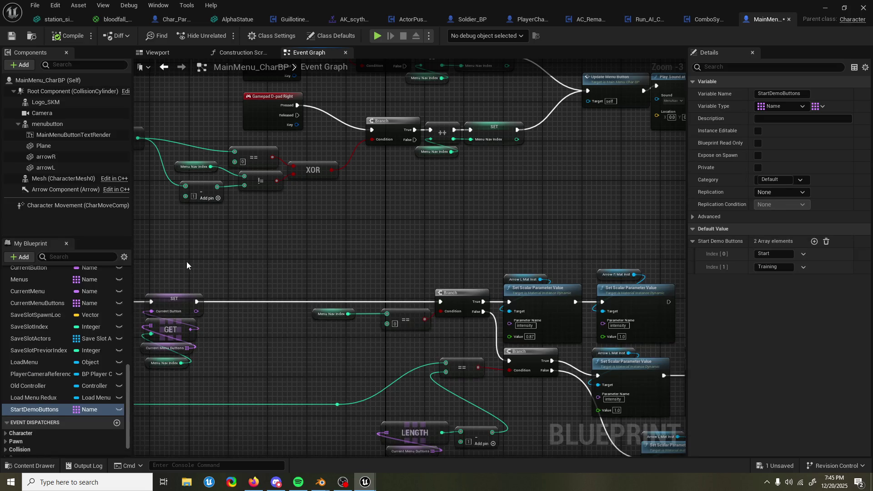
Expand EventGraph in My Blueprint to list the graph's events
scroll(192, 260, down, 1)
scroll(55, 297, up, 10)
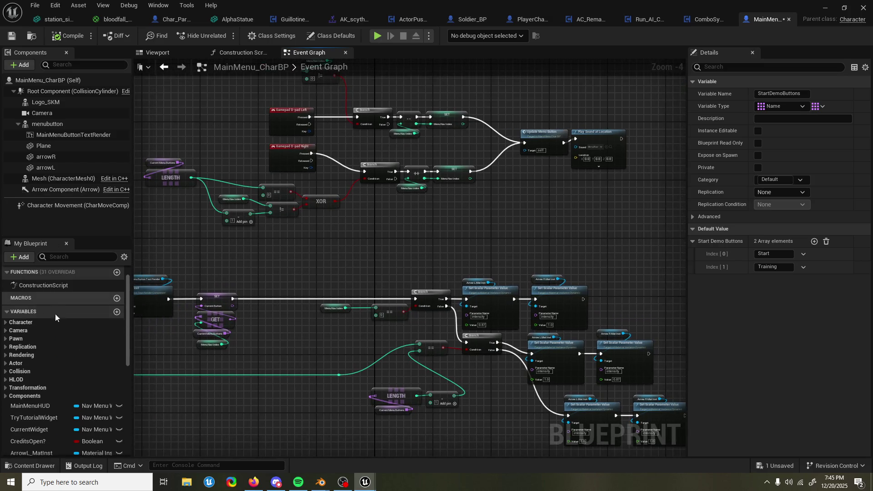
scroll(24, 292, up, 2)
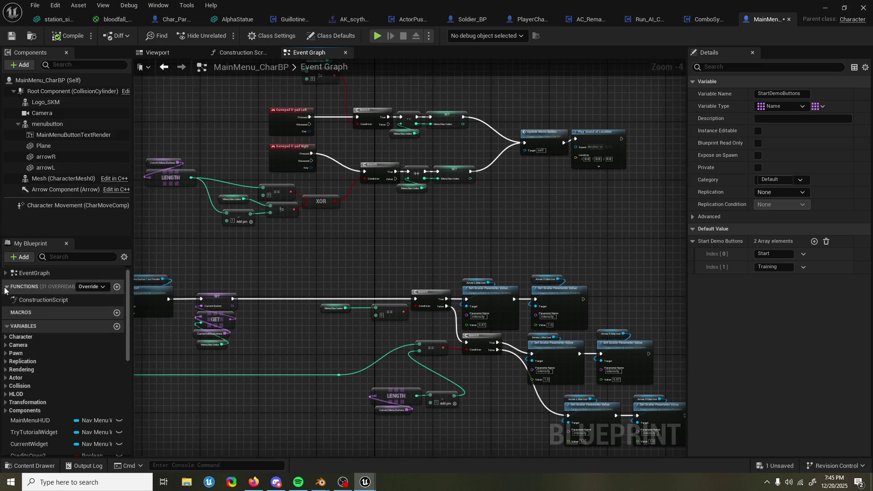
click(6, 285)
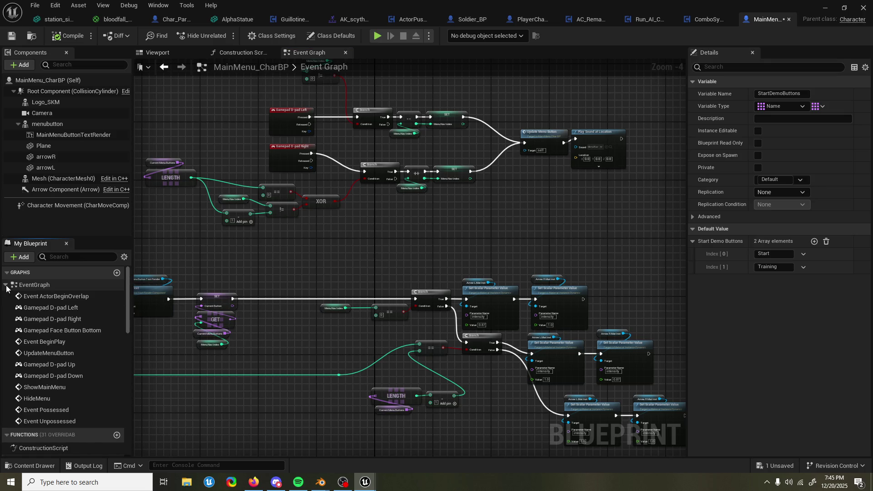
click(7, 288)
Pan across the D-pad navigation, HideMenu, Sequence and Set Visibility nodes
scroll(64, 355, down, 10)
mouse_move(233, 259)
mouse_down()
mouse_move(387, 234)
mouse_move(364, 260)
mouse_move(385, 284)
mouse_move(381, 193)
mouse_up()
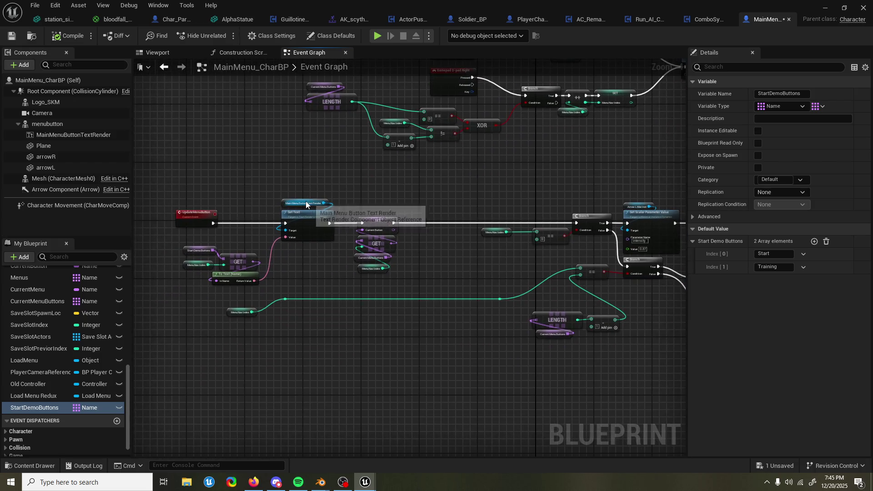
scroll(298, 260, down, 1)
scroll(349, 246, up, 1)
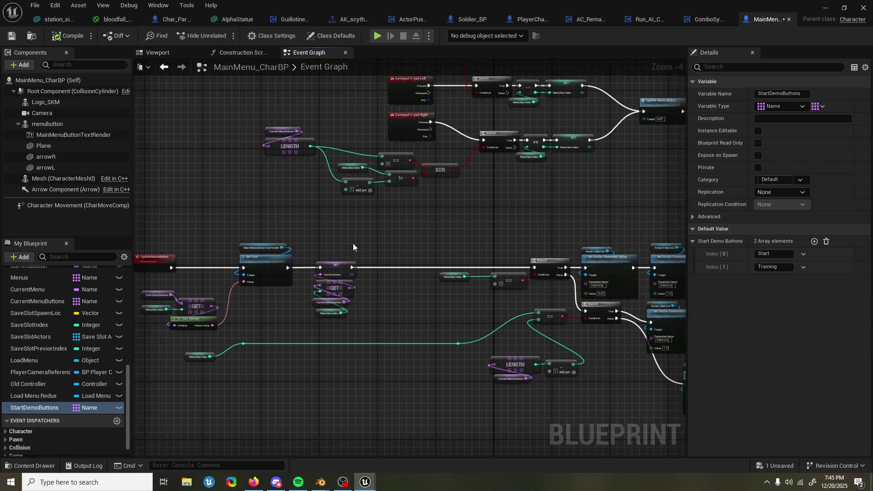
scroll(355, 246, down, 2)
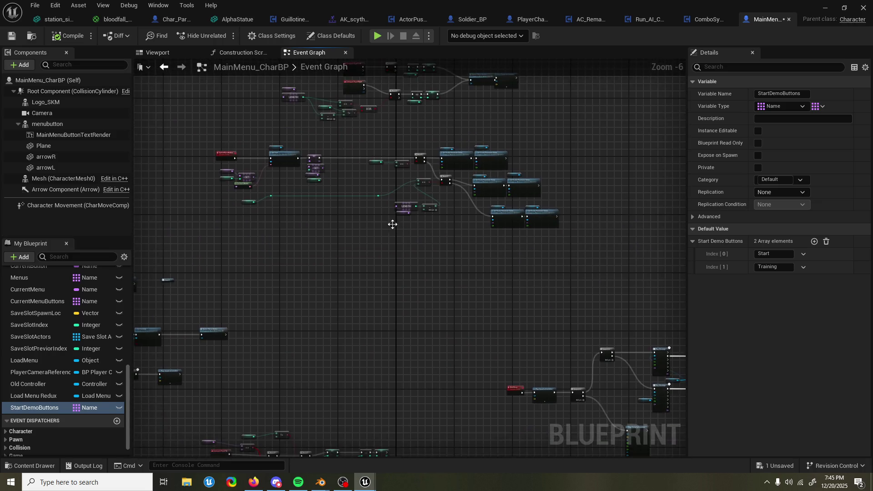
scroll(396, 236, up, 3)
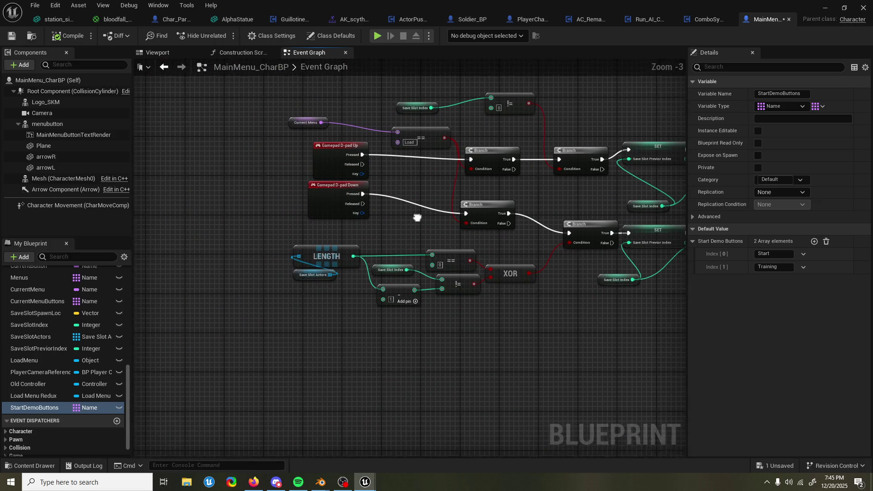
drag(417, 220, 393, 250)
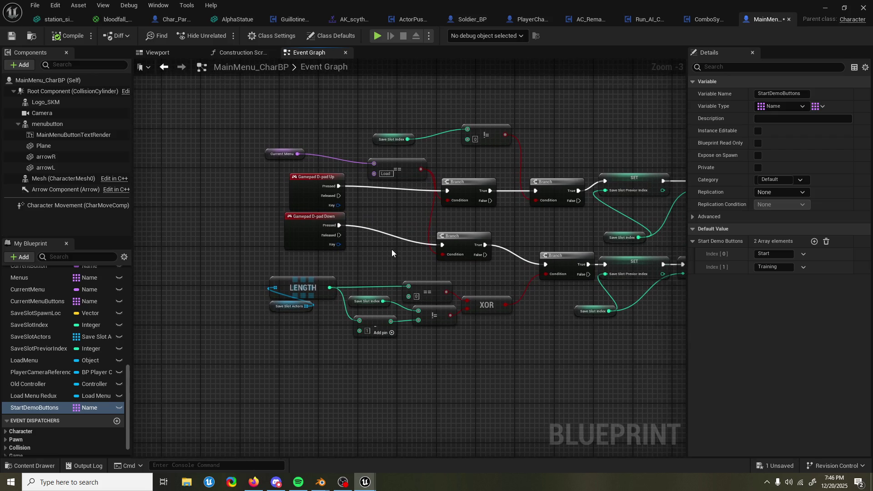
scroll(401, 210, down, 2)
mouse_move(553, 214)
mouse_down()
mouse_move(400, 228)
mouse_move(282, 275)
mouse_move(312, 232)
mouse_move(273, 189)
mouse_move(403, 194)
mouse_move(374, 164)
mouse_move(278, 189)
mouse_move(322, 149)
mouse_move(354, 203)
mouse_up()
drag(358, 138, 314, 137)
Move on to the Set Text and XOR nodes of the UpdateMenuButton logic
scroll(314, 138, up, 4)
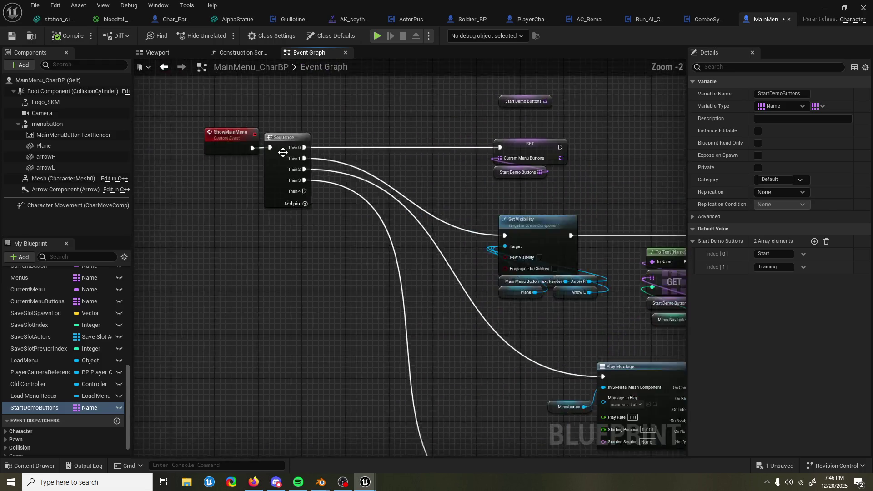
mouse_move(475, 167)
mouse_down()
mouse_move(356, 105)
mouse_move(219, 62)
mouse_up()
scroll(417, 226, down, 1)
mouse_move(552, 258)
mouse_down()
mouse_move(500, 235)
mouse_move(395, 232)
mouse_move(396, 171)
mouse_move(536, 156)
mouse_up()
scroll(536, 157, down, 5)
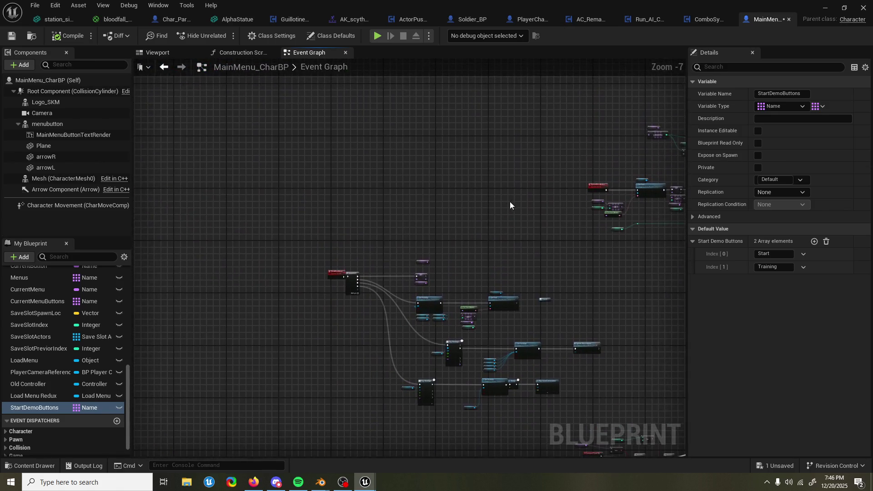
scroll(458, 173, up, 5)
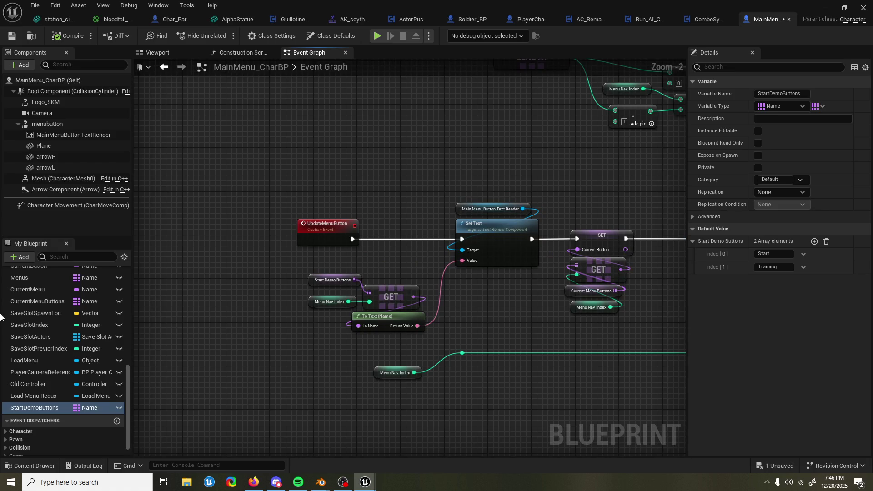
scroll(54, 324, up, 5)
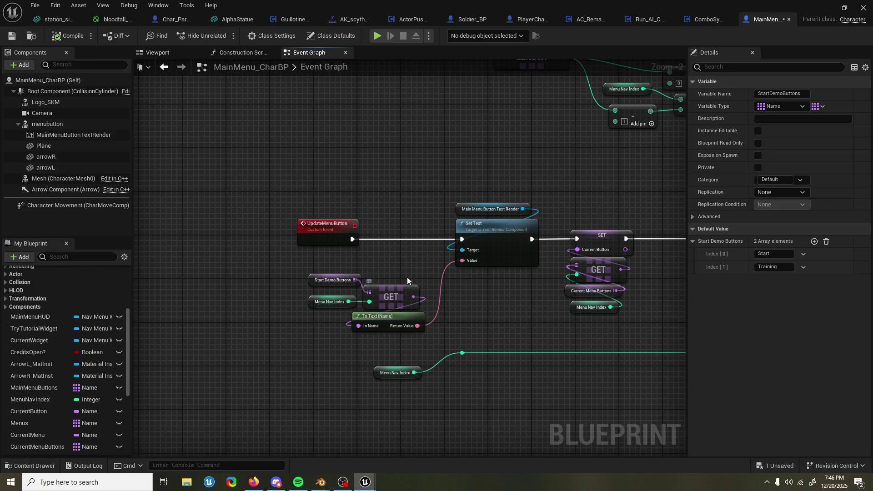
drag(409, 278, 293, 270)
scroll(36, 337, up, 10)
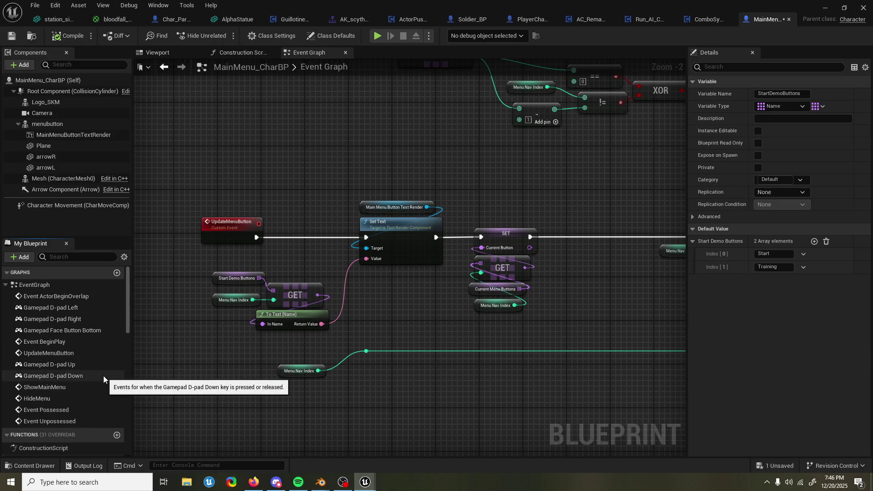
Jump to the Gamepad Face Button Bottom logic and select its Switch on Name node
double_click(103, 330)
scroll(345, 256, down, 7)
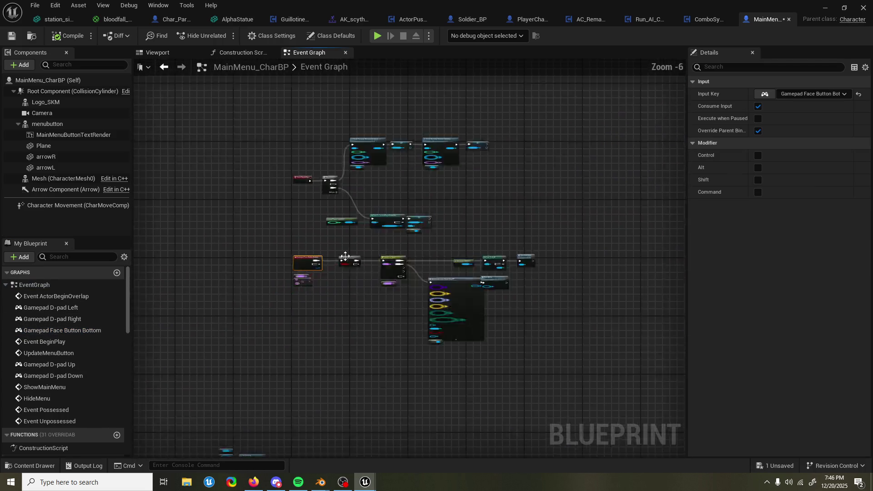
scroll(404, 156, up, 9)
drag(384, 222, 348, 227)
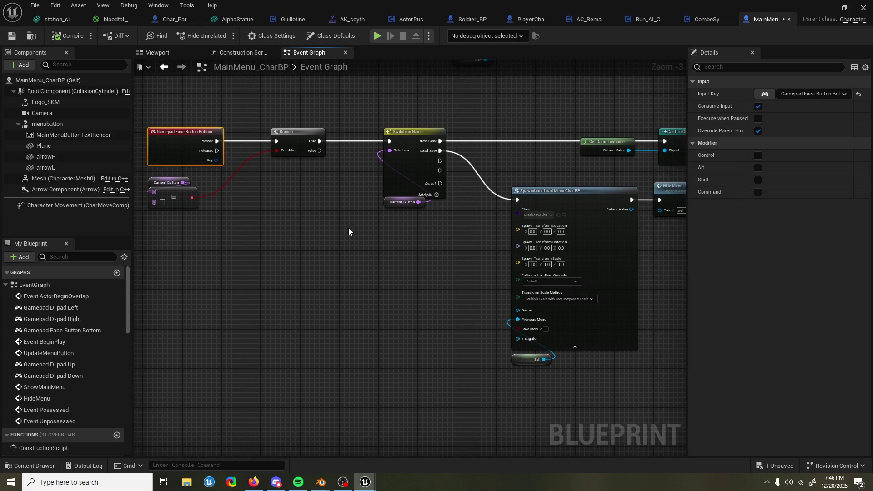
drag(408, 222, 318, 229)
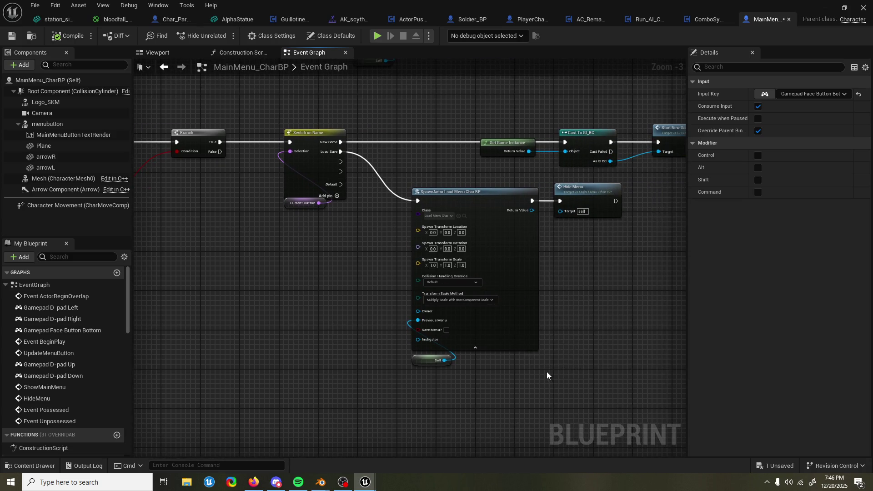
click(292, 168)
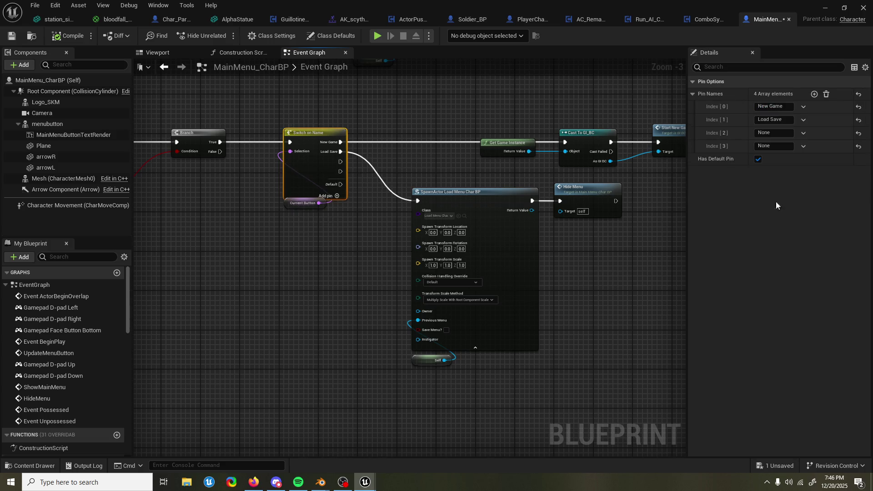
Name Switch on Name pin index 2 'Start' and index 3 'Training'
click(773, 133)
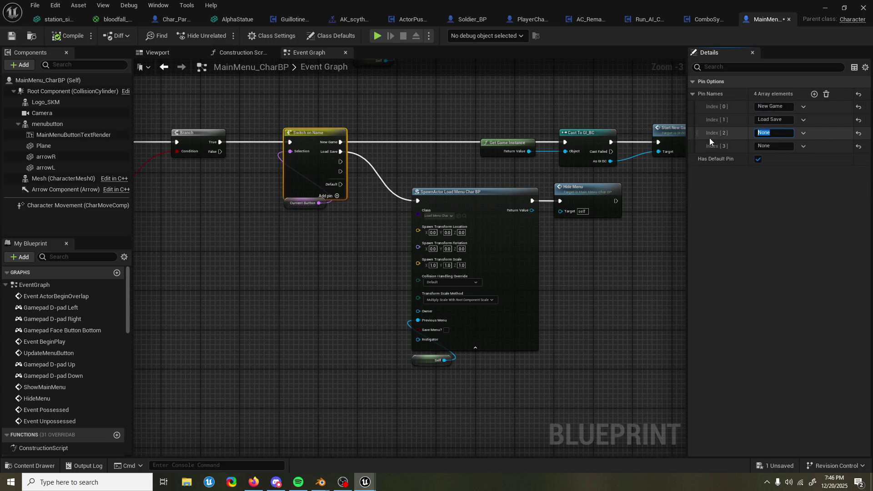
text(start)
key(BackSpace)
key(BackSpace)
key(BackSpace)
text(Start)
key(Tab)
text(Training)
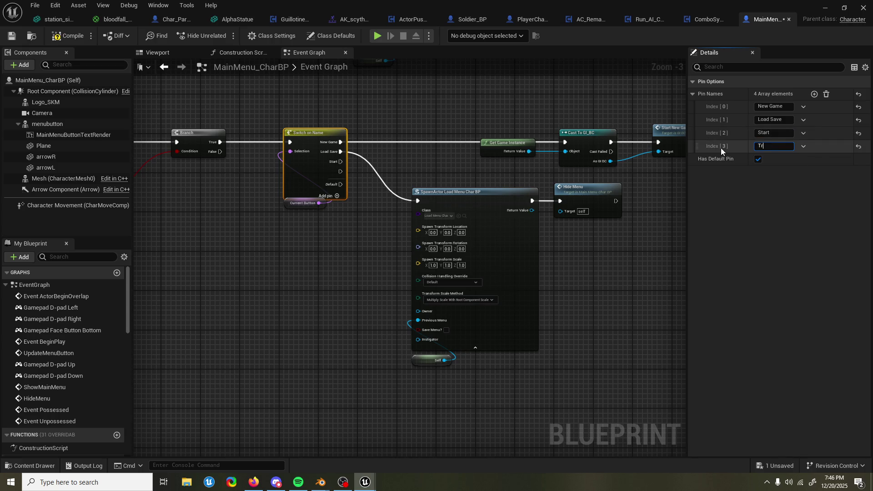
key(Return)
Add a Print String node on both the Start and Training pins
drag(573, 364, 569, 307)
drag(337, 107, 401, 354)
text(print string)
key(Return)
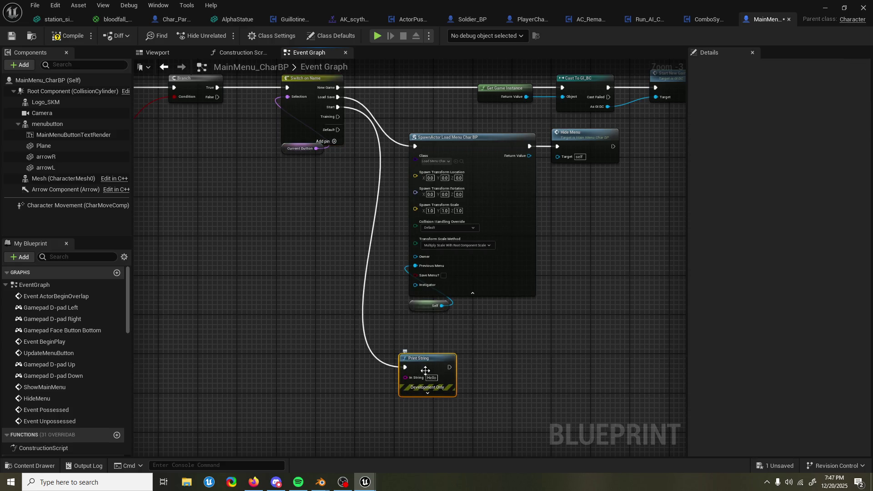
drag(423, 368, 433, 364)
mouse_move(356, 116)
mouse_down()
mouse_move(346, 147)
mouse_move(423, 430)
mouse_move(408, 414)
mouse_up()
text(rint string)
key(Return)
Set the two Print String messages to 'start' and 'training'
drag(382, 304, 377, 267)
click(438, 331)
text(start)
key(Return)
click(435, 384)
text(training)
key(Return)
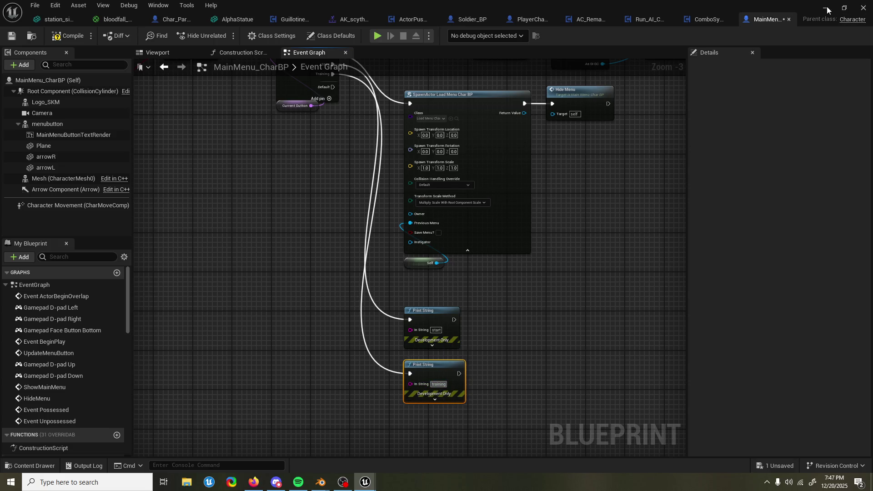
click(825, 8)
Play-test the menu toggling start/training, stop, and return to MainMenu_CharBP's graph
click(223, 35)
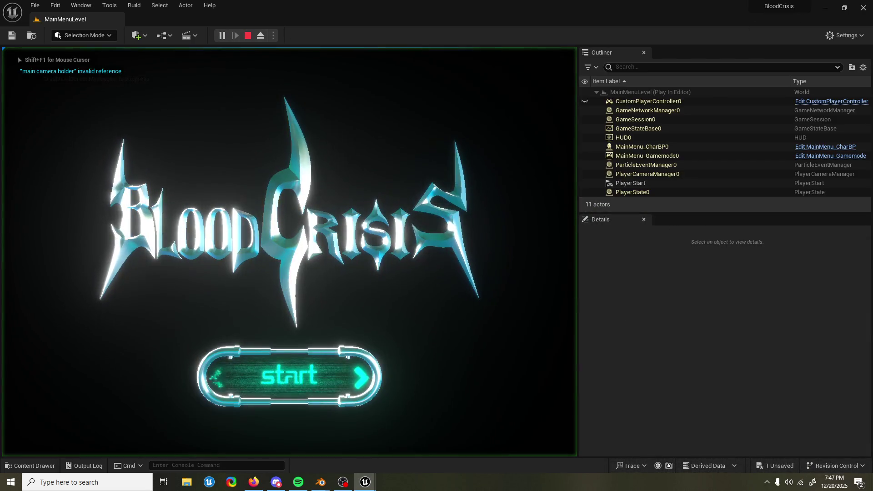
key(Right)
key(Right)
key(Right)
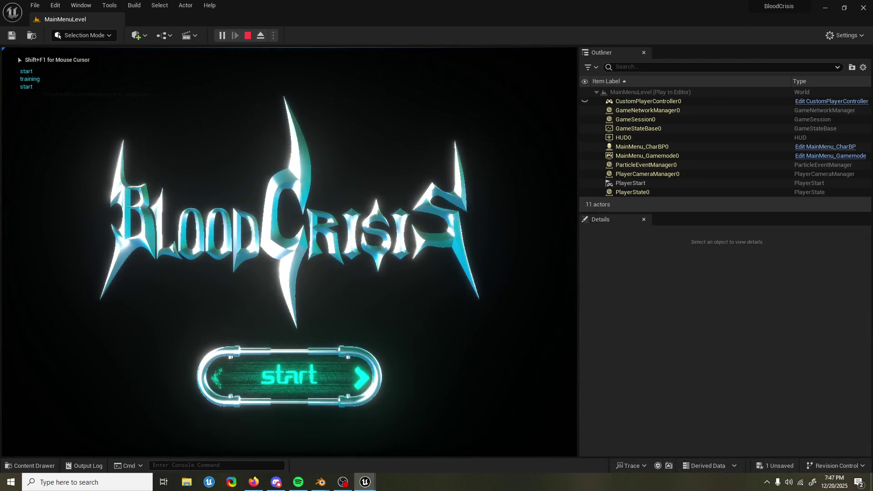
key(Right)
key(Right)
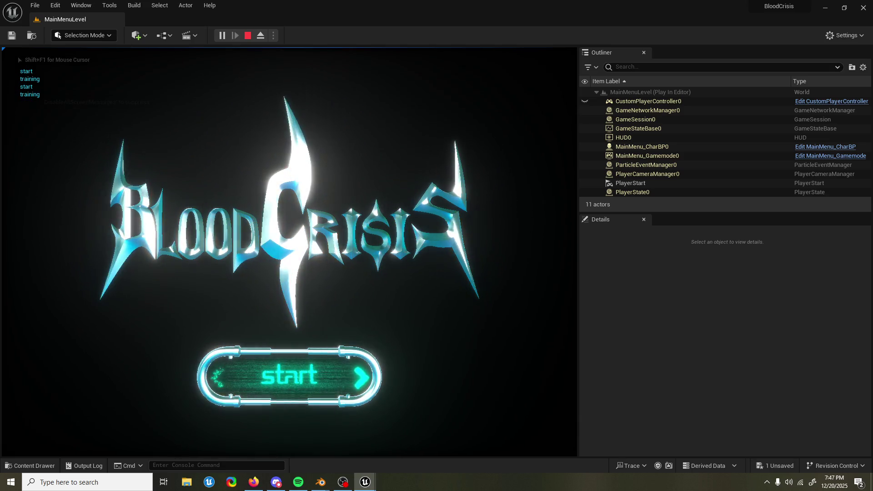
key(Escape)
mouse_move(371, 487)
click(414, 432)
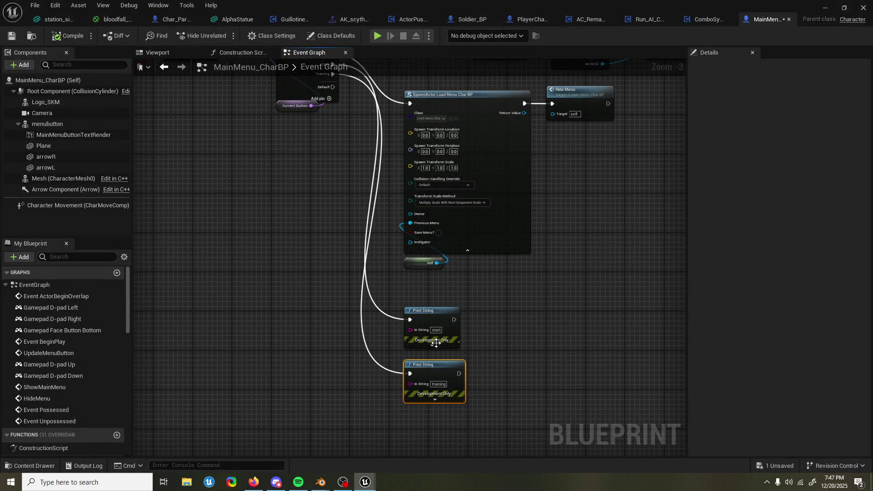
Delete the training and start Print String nodes
drag(427, 365, 428, 374)
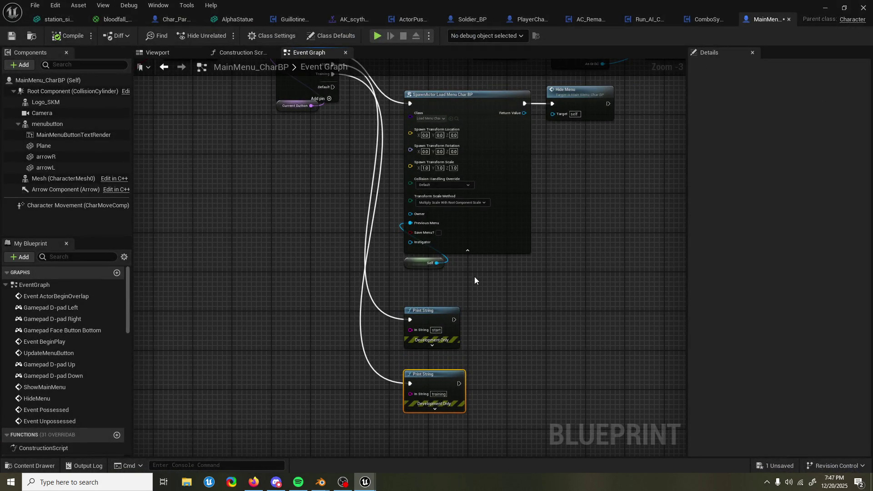
key(Delete)
mouse_move(477, 300)
mouse_down()
mouse_move(441, 332)
mouse_move(444, 313)
mouse_move(445, 324)
mouse_up()
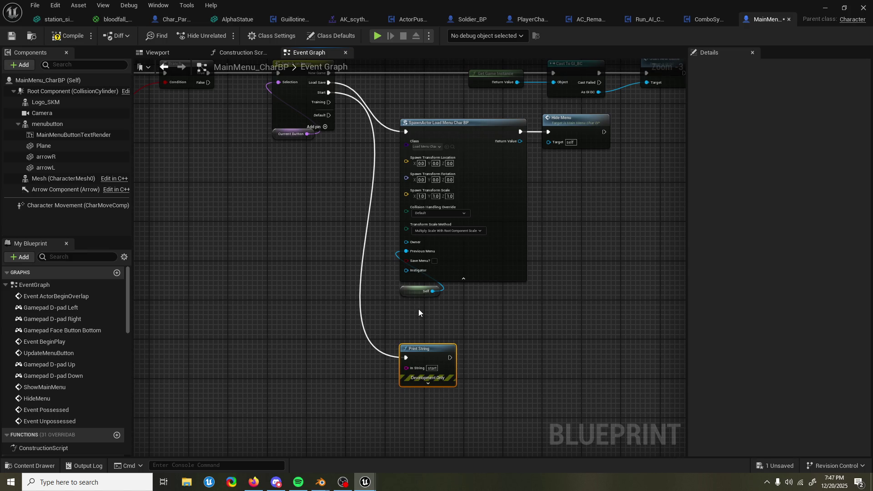
key(Delete)
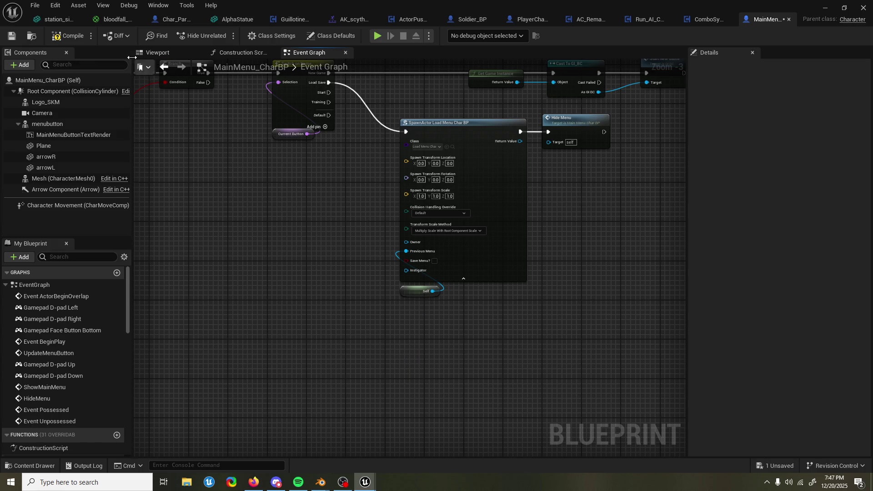
Add an Open Level (by Name) node on the Start pin with level name Graveyard
mouse_move(328, 92)
mouse_down()
mouse_move(357, 163)
mouse_move(382, 378)
mouse_move(389, 378)
mouse_up()
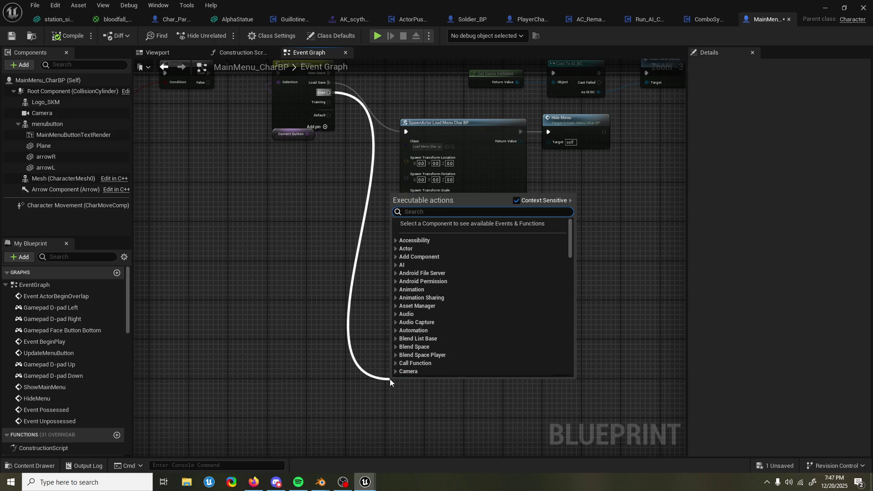
text(open)
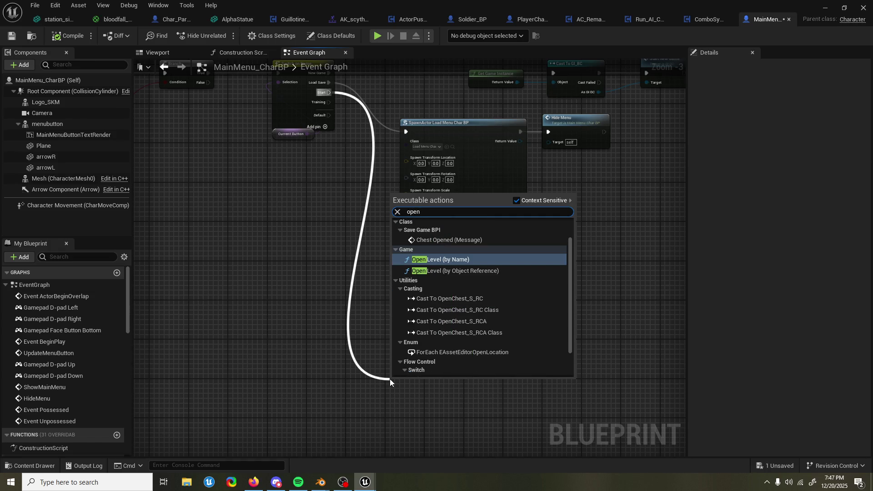
key(Return)
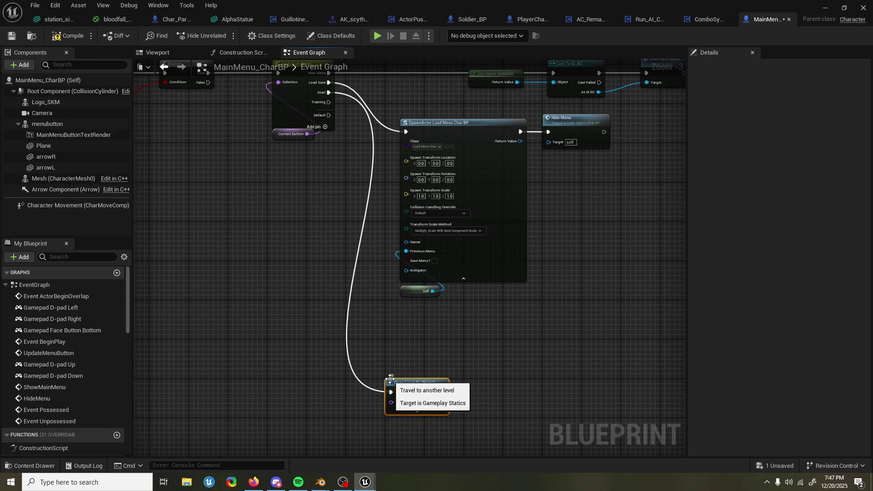
drag(457, 288, 447, 218)
click(414, 332)
text(Graveyard)
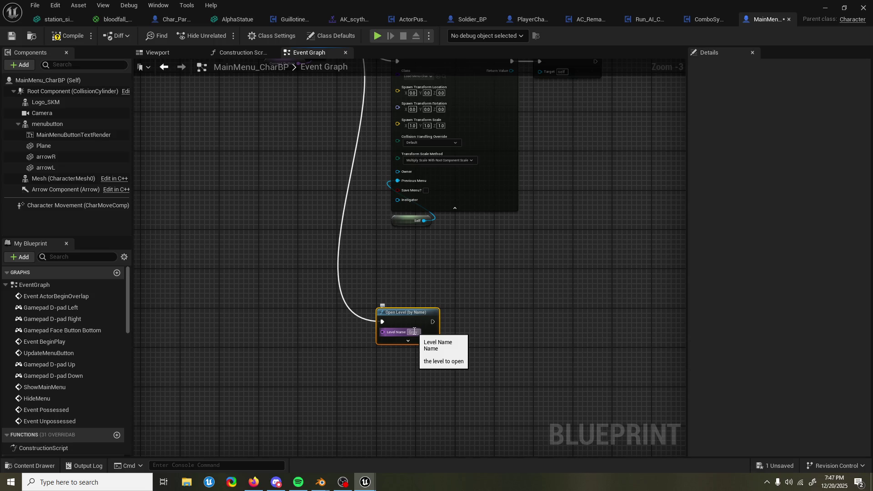
click(403, 239)
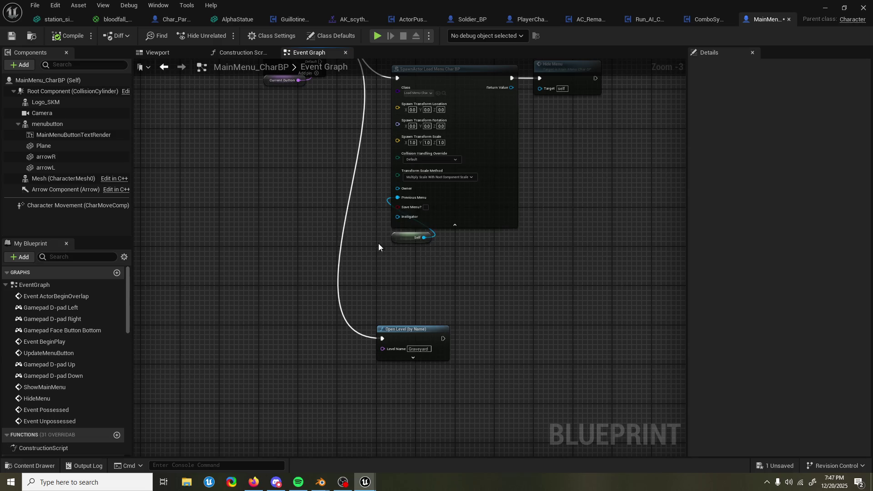
drag(425, 340, 439, 295)
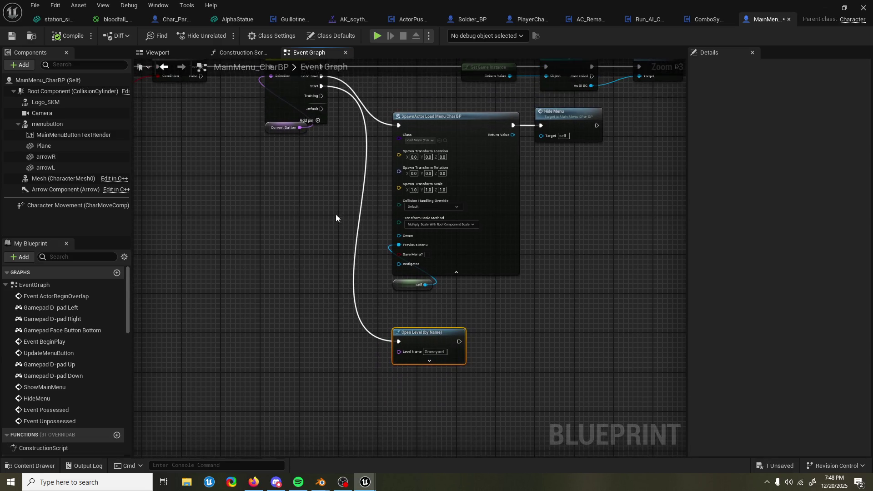
Add an Open Level (by Name) node on Training set to Arena, then compile and save
mouse_move(321, 94)
mouse_down()
mouse_move(353, 317)
mouse_move(353, 397)
mouse_move(374, 397)
mouse_up()
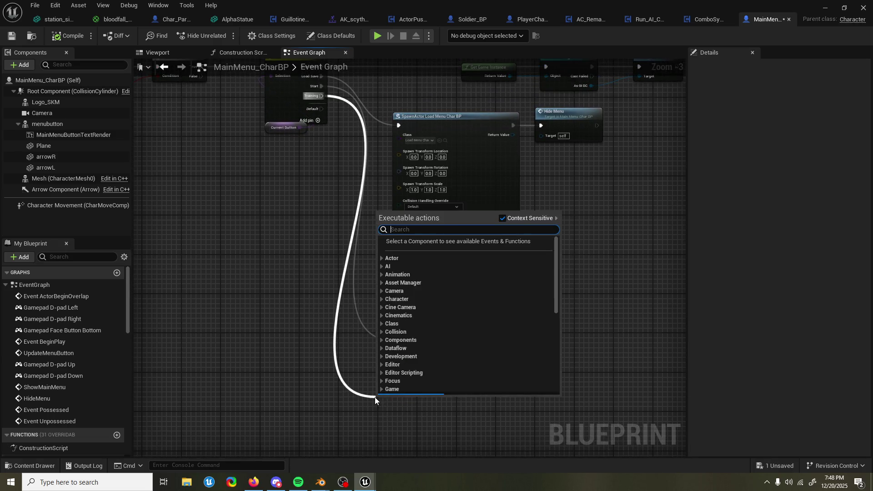
text(open le)
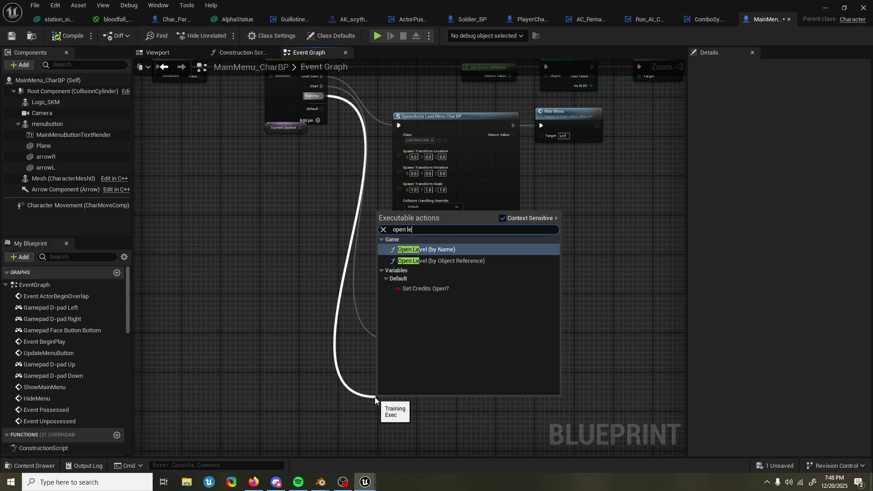
key(Return)
drag(414, 382, 434, 363)
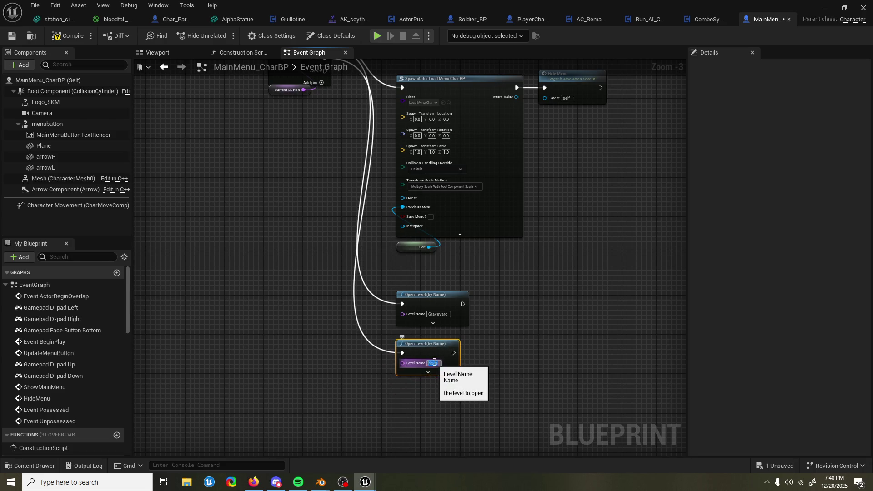
click(434, 363)
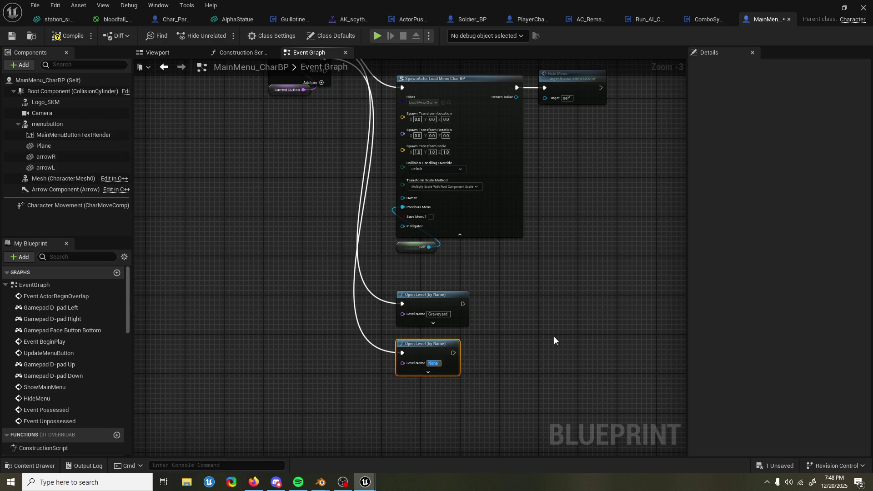
text(Arena)
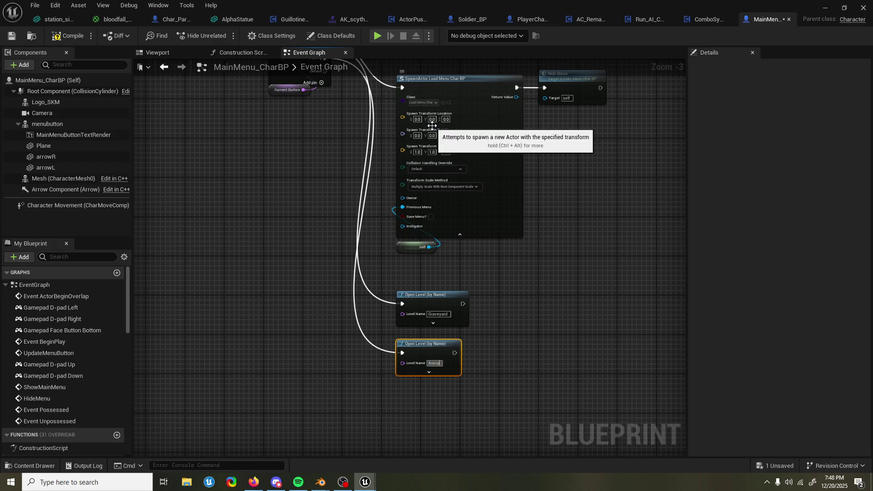
key(ctrl+s)
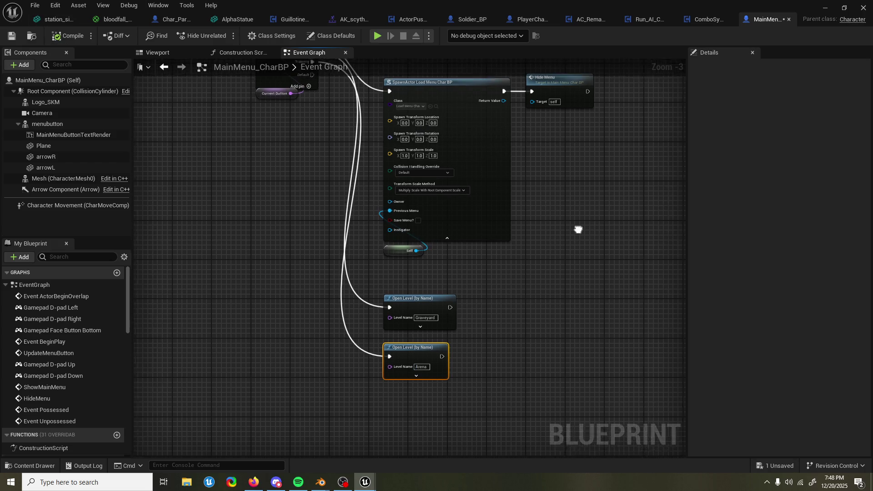
click(825, 9)
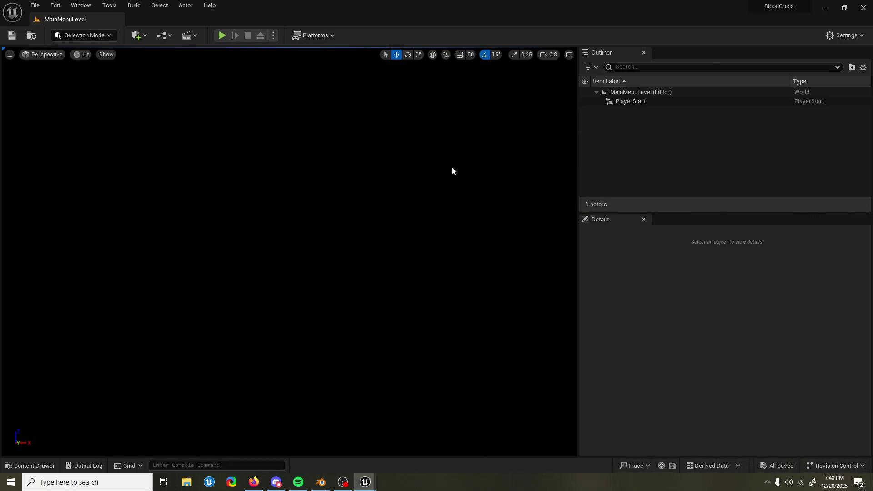
Start play, quit to the main menu, and choose training to load Arena
click(220, 36)
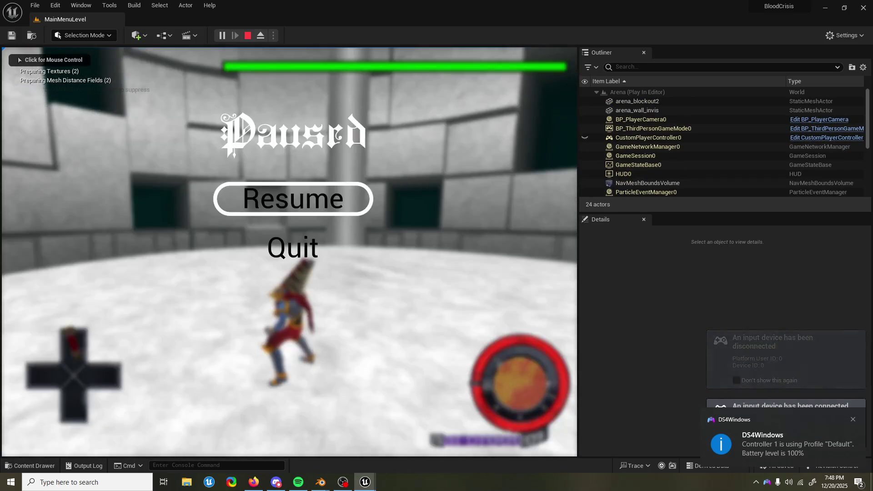
key(Down)
key(Return)
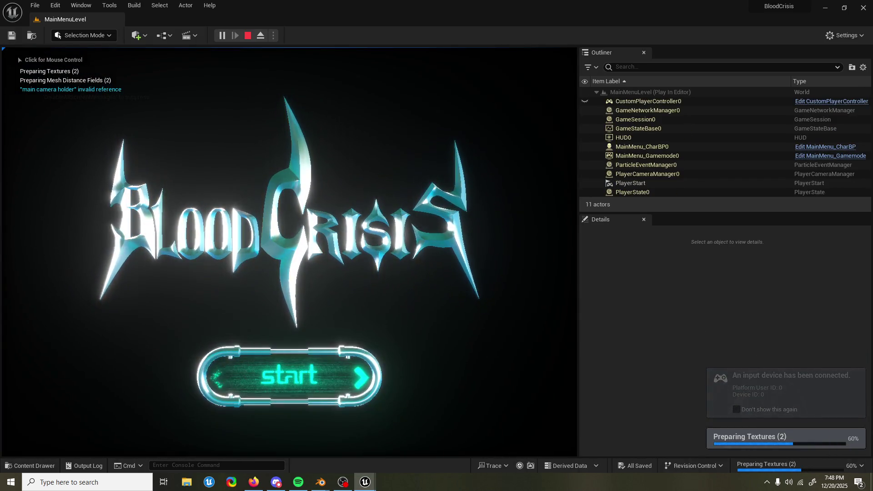
key(Right)
key(Return)
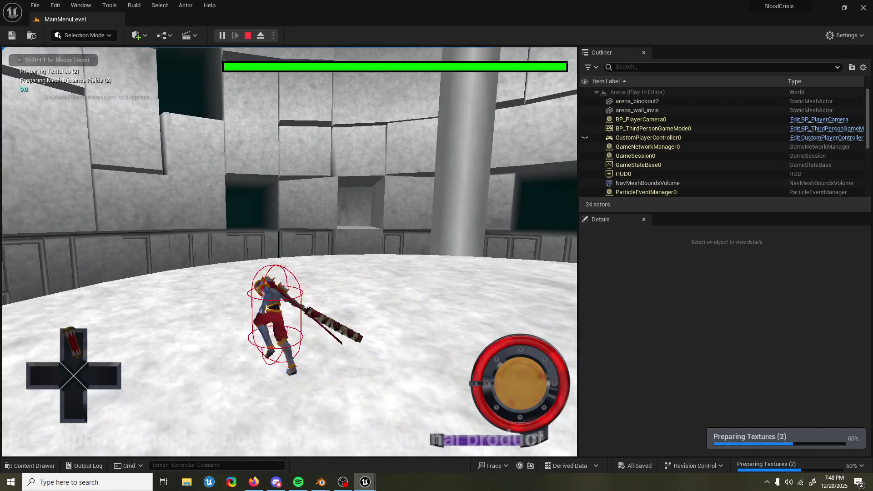
Pause and resume the game in Arena, then end the play test
key(Escape)
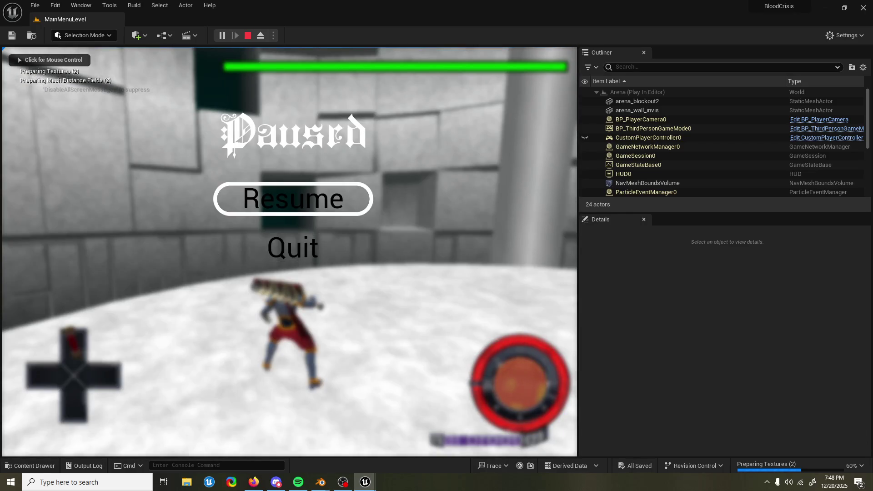
key(Down)
key(Escape)
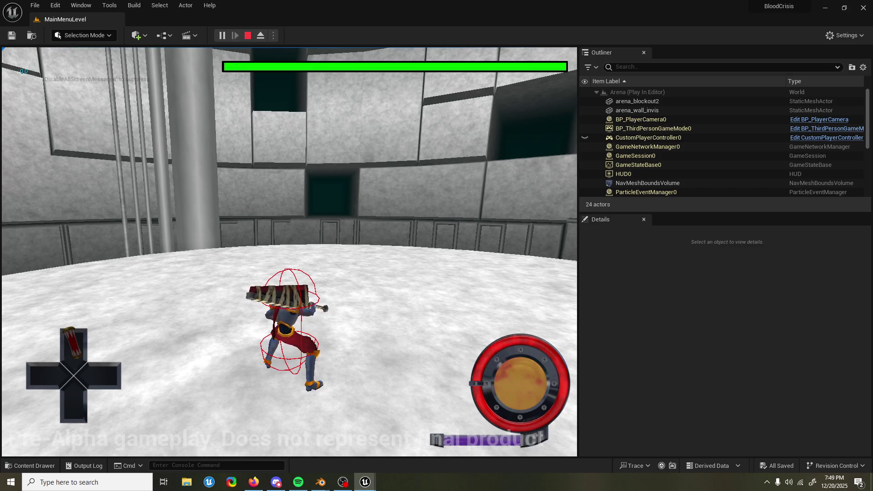
key(Escape)
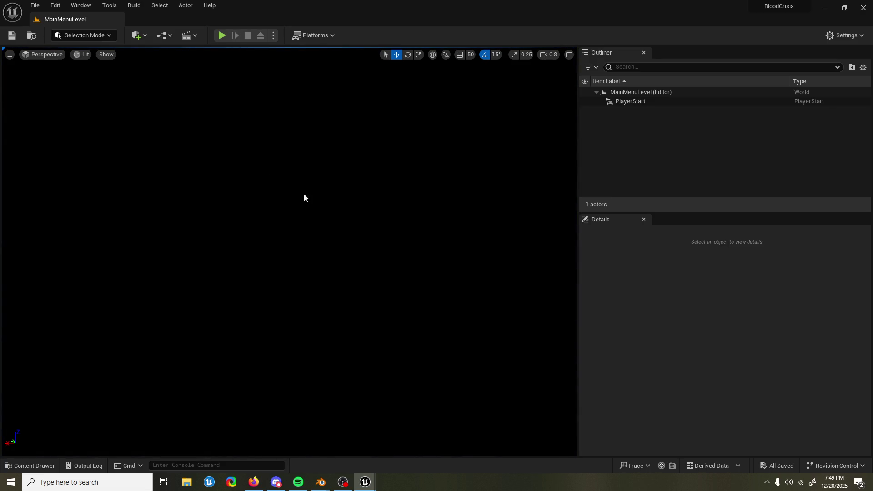
Look through File > Recent Levels, then open the Content Drawer at UI/MainMenu
click(35, 5)
click(617, 14)
mouse_move(257, 481)
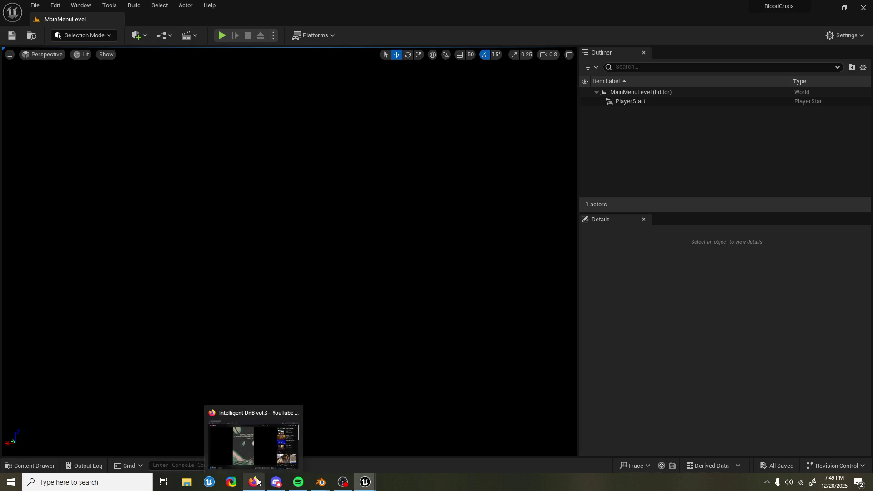
click(35, 5)
mouse_move(80, 60)
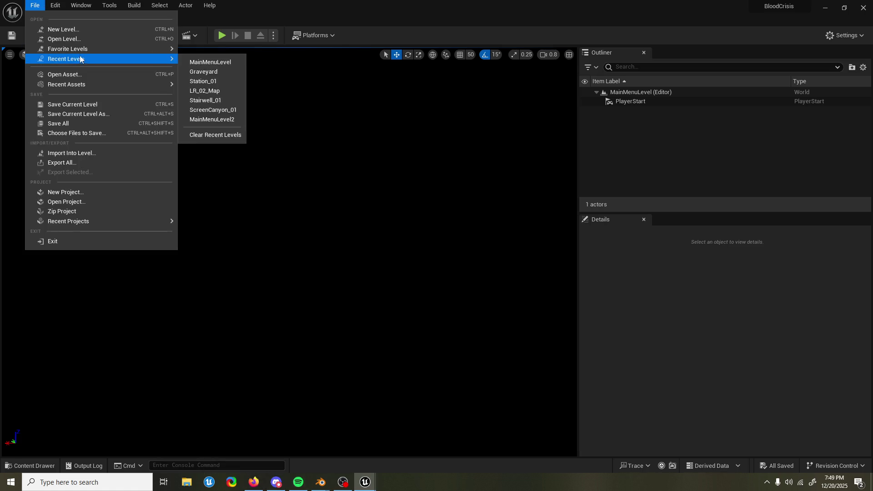
mouse_move(118, 88)
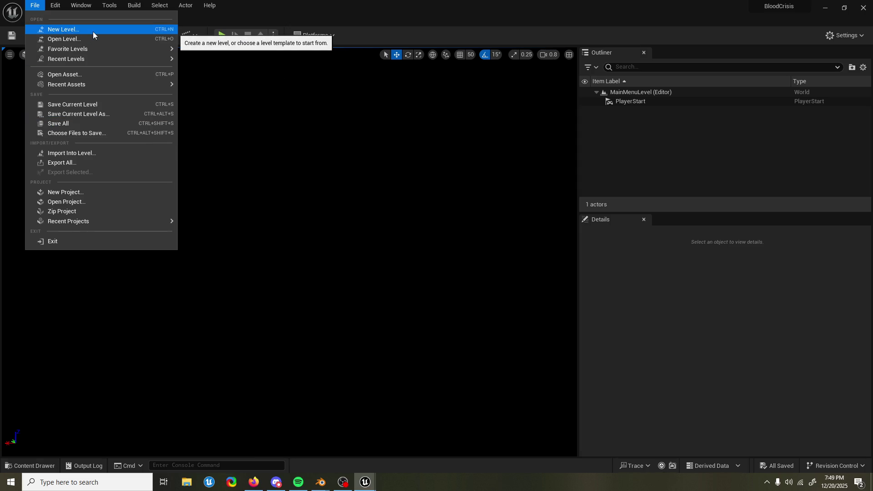
mouse_move(186, 5)
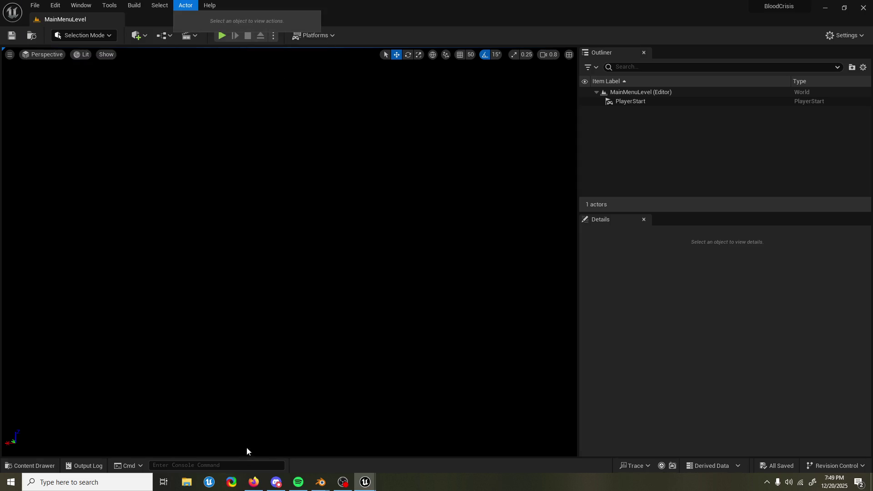
click(41, 464)
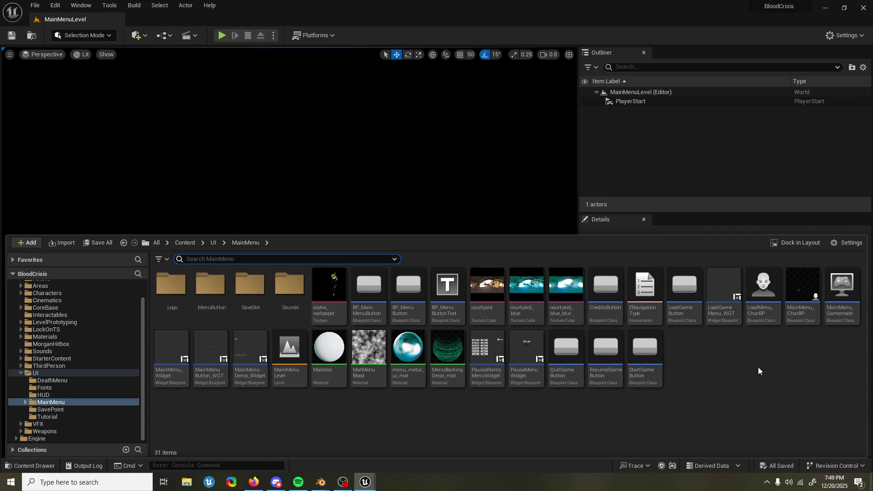
Search all project content for 'gamemode'
scroll(48, 285, up, 1)
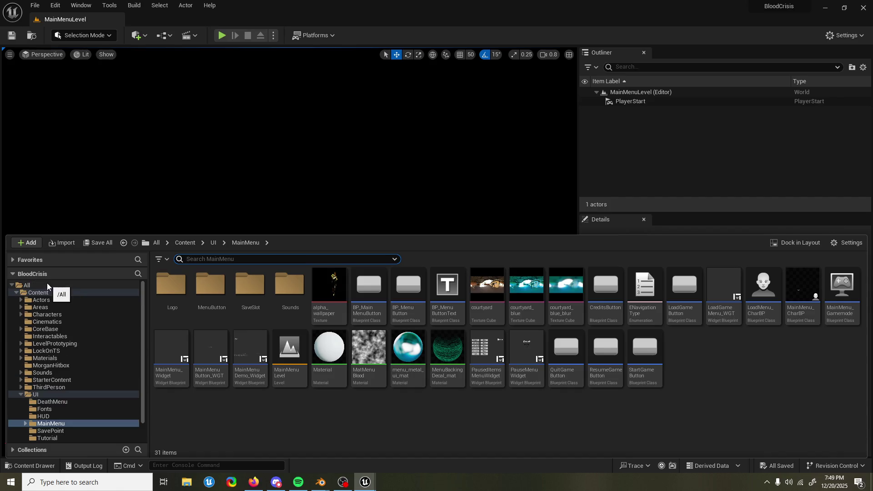
click(47, 285)
click(246, 257)
text(gamemode)
click(380, 292)
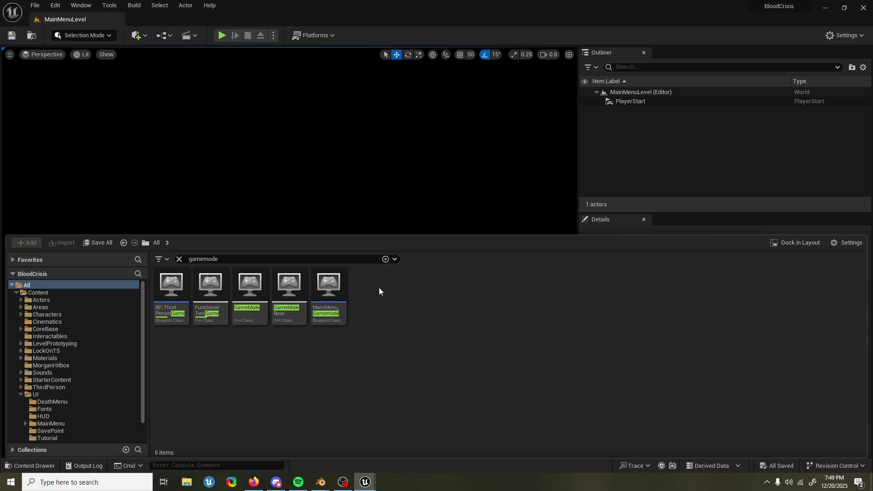
Open BP_ThirdPersonGameMode, frame its Event BeginPlay nodes, and close it
double_click(175, 291)
scroll(324, 174, down, 5)
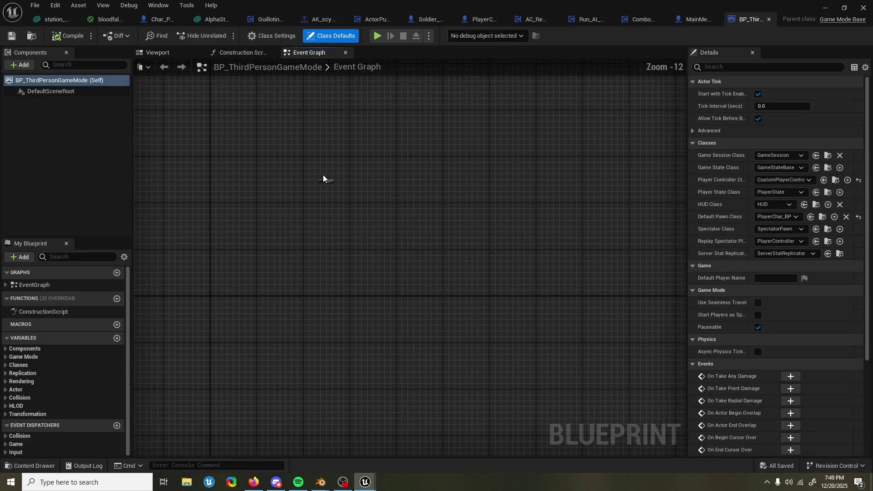
scroll(321, 178, down, 8)
scroll(325, 181, down, 4)
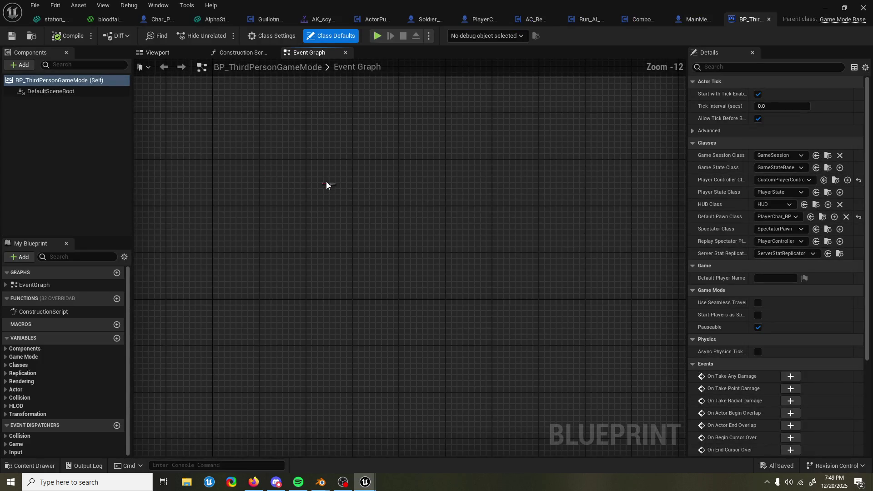
key(Home)
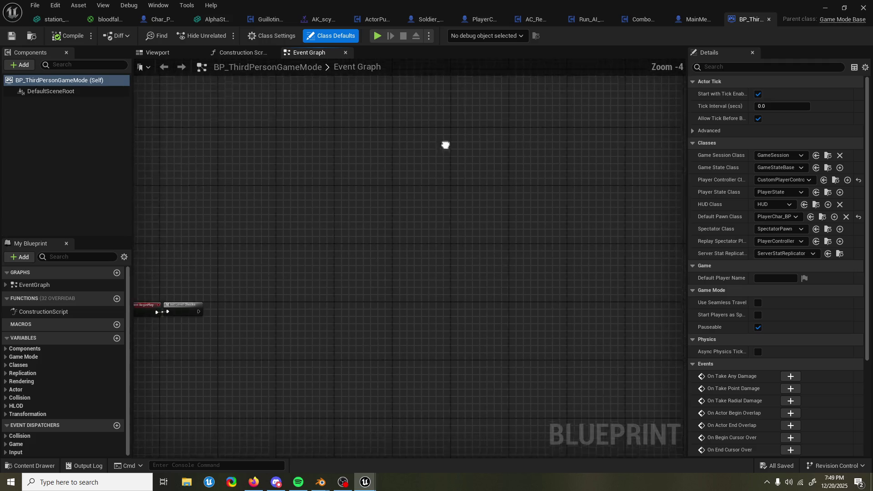
click(768, 19)
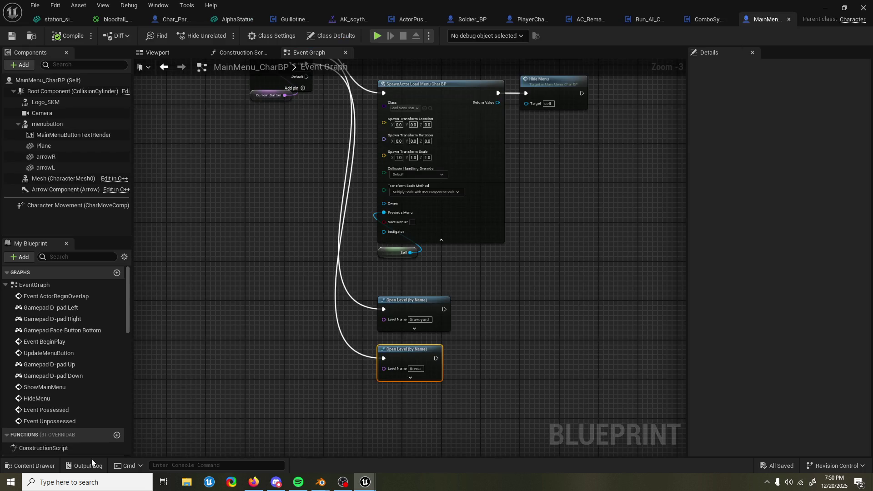
Search the Content Drawer for 'GI_BC'
click(28, 465)
key(ctrl+a)
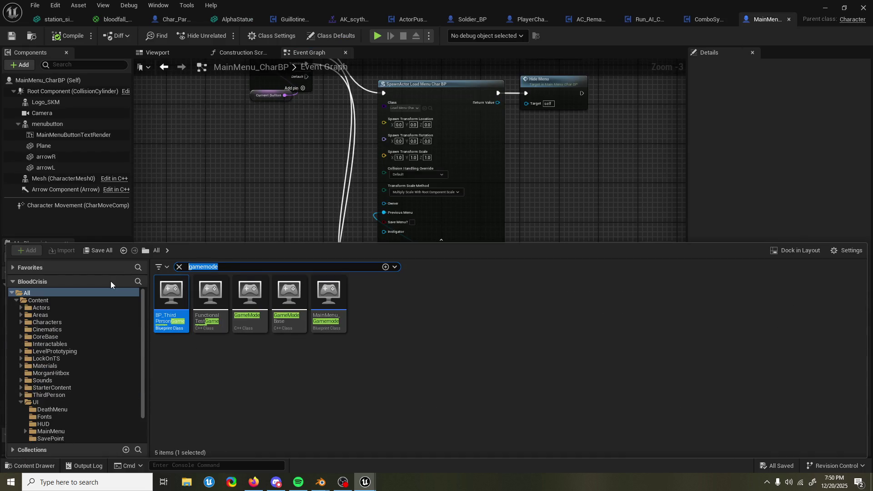
text(game insta)
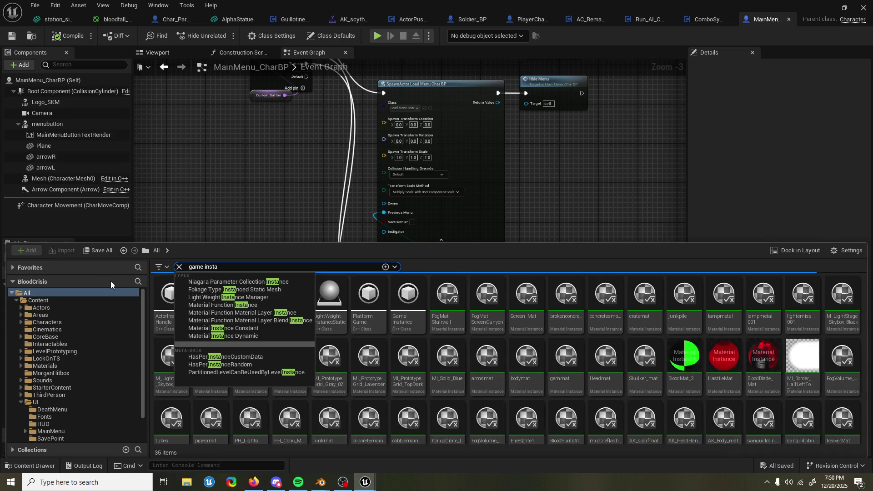
key(ctrl+a)
text(GI_BC)
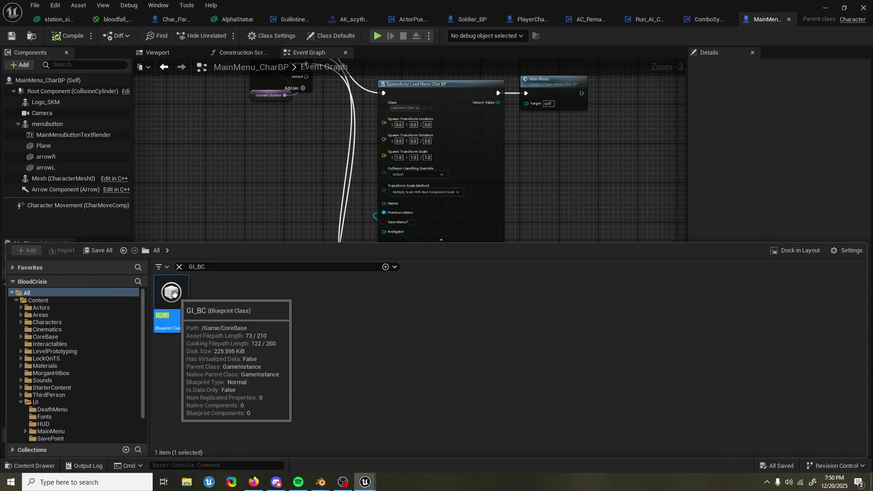
Open GI_BC, dismiss Compiler Results, and pan to the Enemy Died nodes
double_click(173, 293)
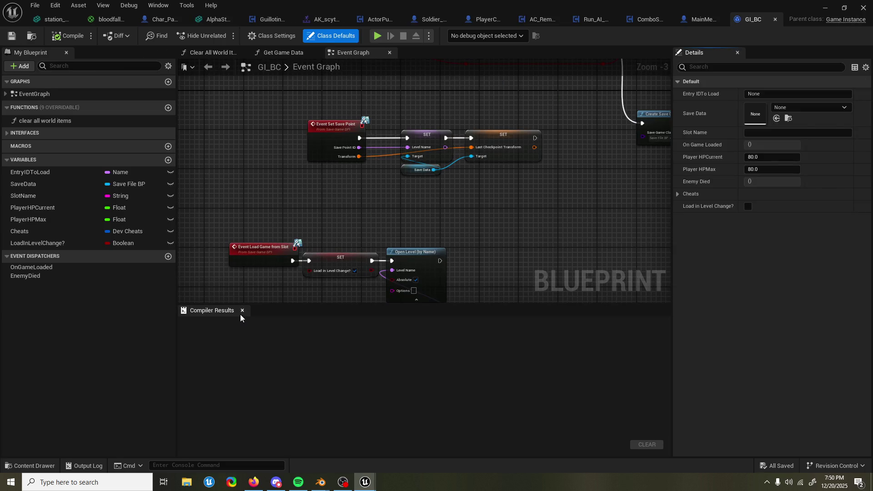
click(243, 310)
scroll(321, 318, down, 4)
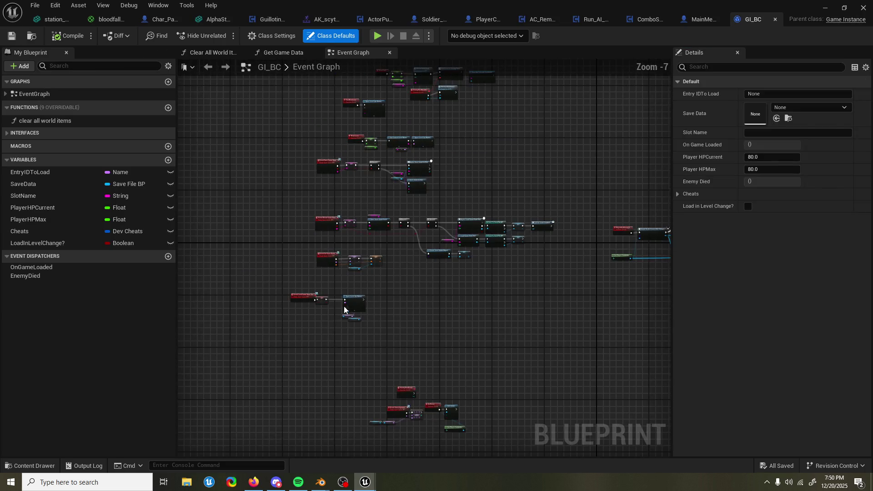
drag(317, 259, 453, 266)
scroll(466, 219, up, 5)
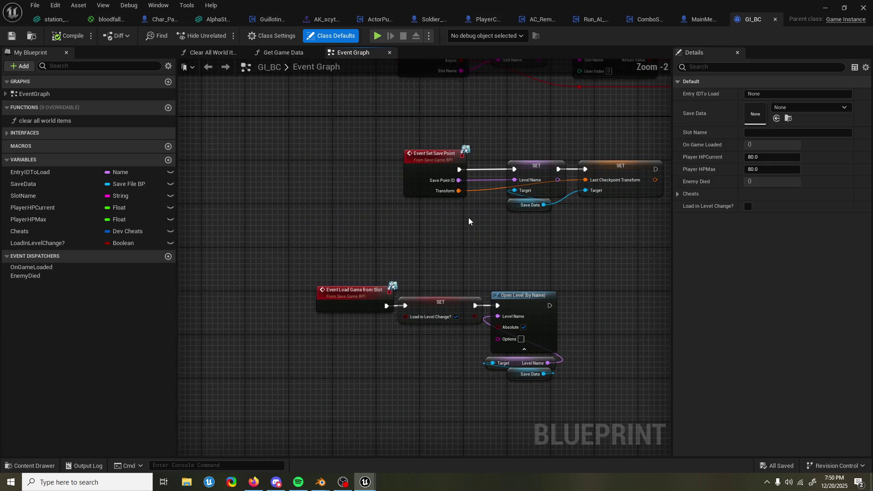
scroll(468, 217, down, 8)
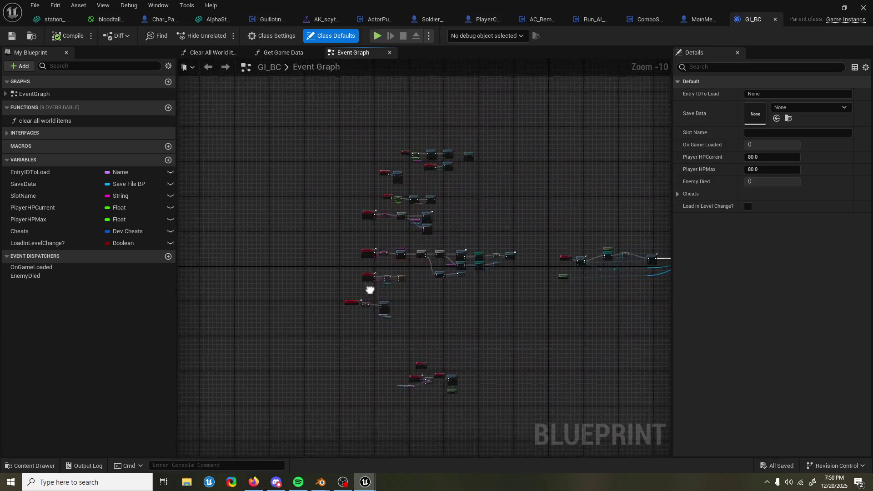
drag(520, 227, 392, 244)
scroll(312, 225, up, 7)
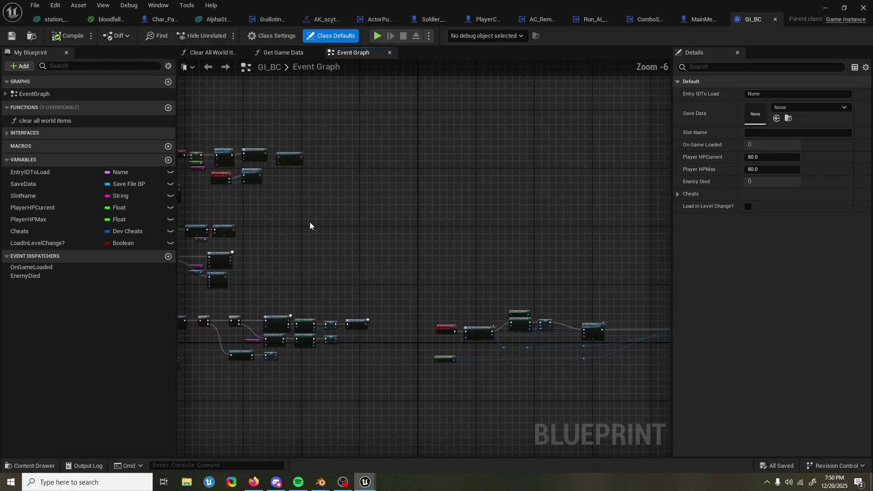
mouse_move(299, 216)
mouse_down()
mouse_move(348, 193)
mouse_move(337, 243)
mouse_up()
Search the add-node action list for 'input action' and 'bump', then dismiss it
right_click(449, 266)
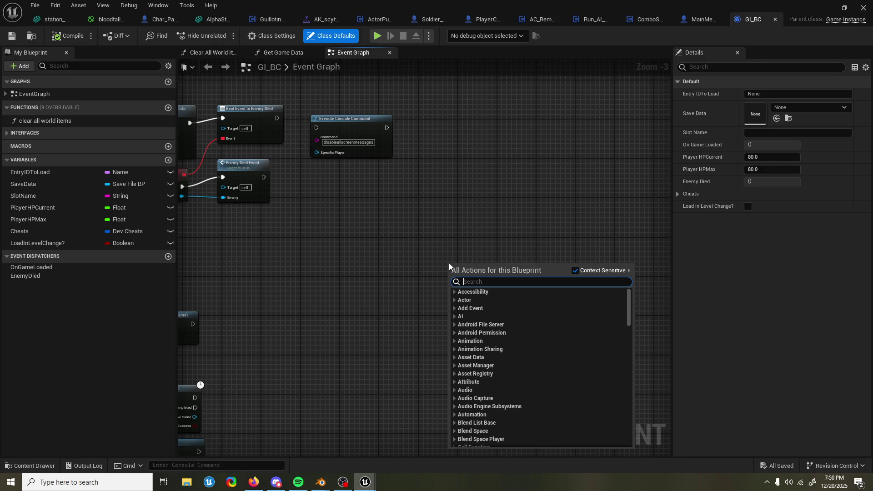
text(input action bu)
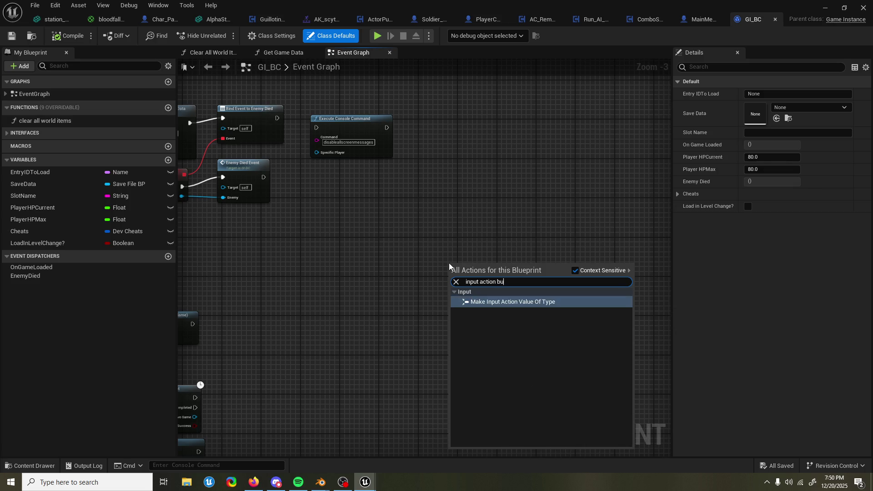
key(ctrl+a)
text(g)
key(BackSpace)
text(bump)
key(ctrl+a)
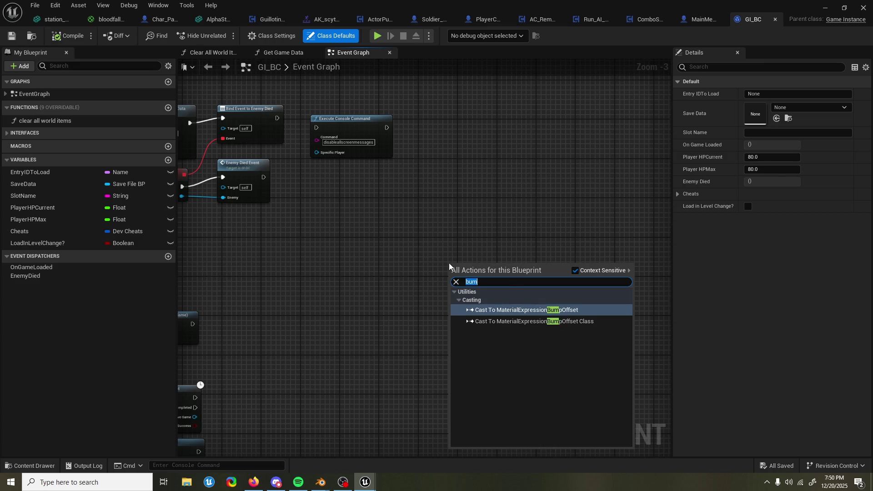
key(BackSpace)
key(Escape)
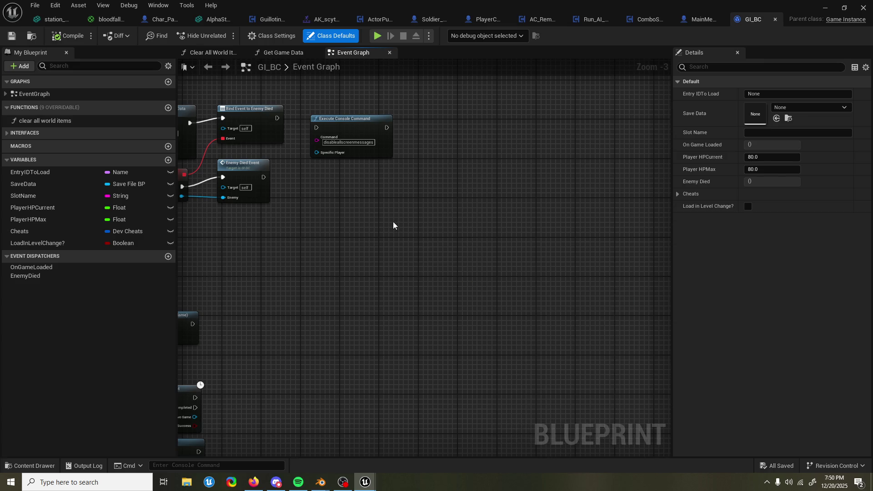
Pan over the remaining GI_BC nodes and close the Blueprint
drag(355, 268, 441, 251)
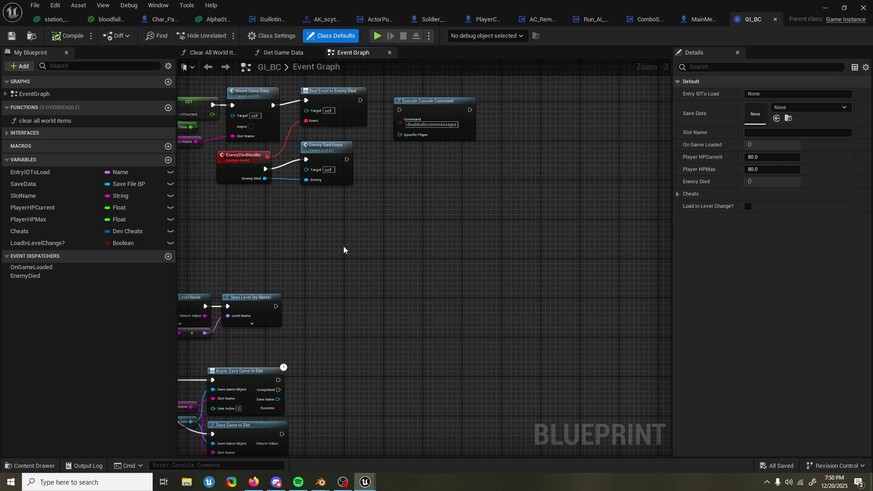
drag(289, 252, 320, 230)
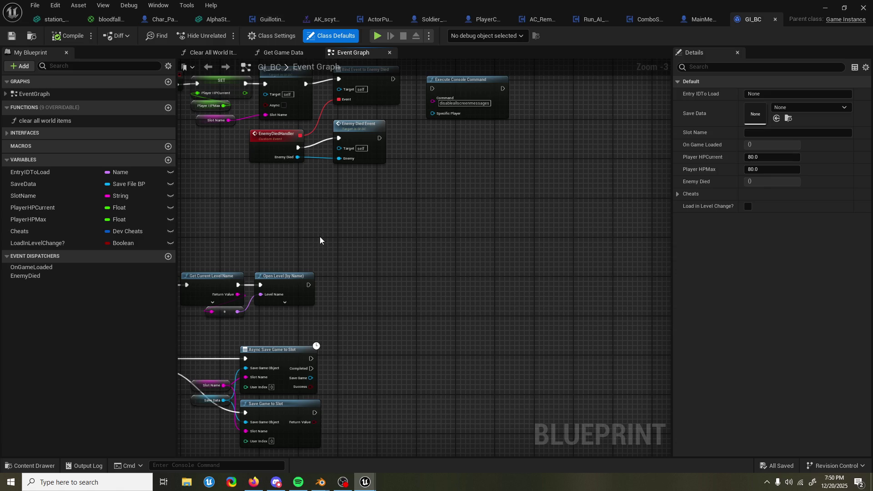
click(774, 20)
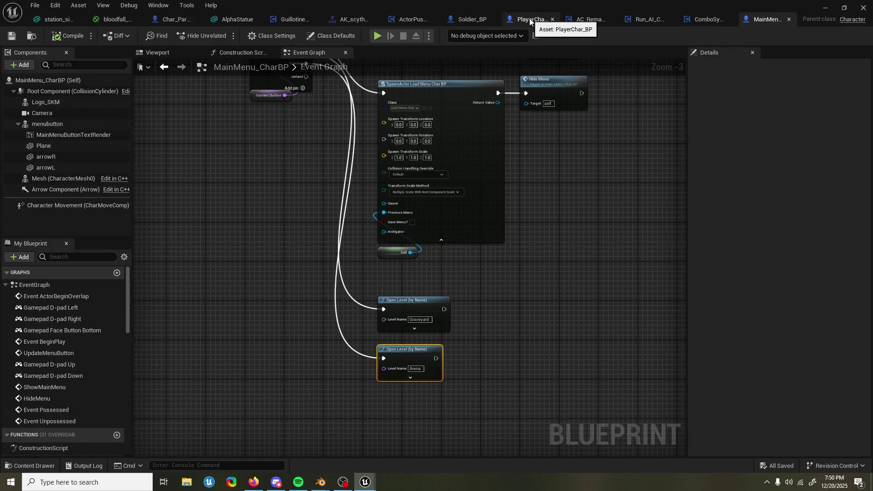
Switch to the PlayerChar_BP Blueprint's event graph
click(530, 21)
scroll(424, 234, down, 5)
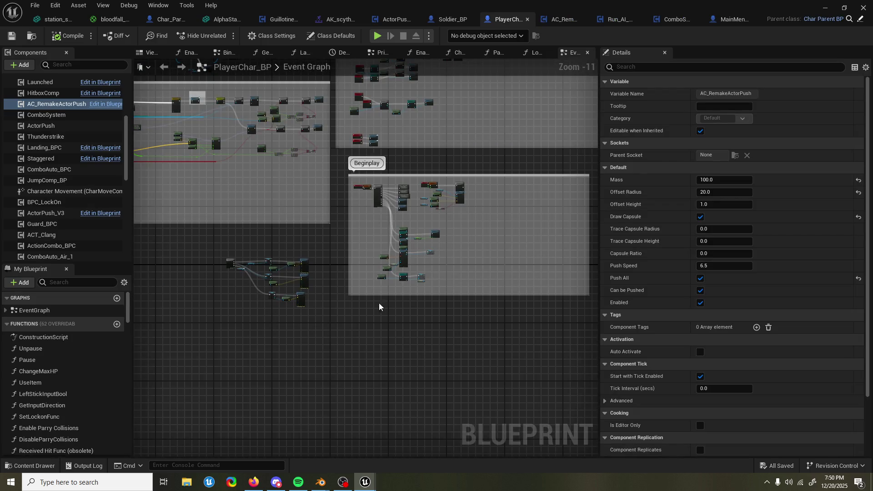
scroll(383, 303, up, 1)
scroll(302, 239, up, 3)
scroll(233, 219, up, 2)
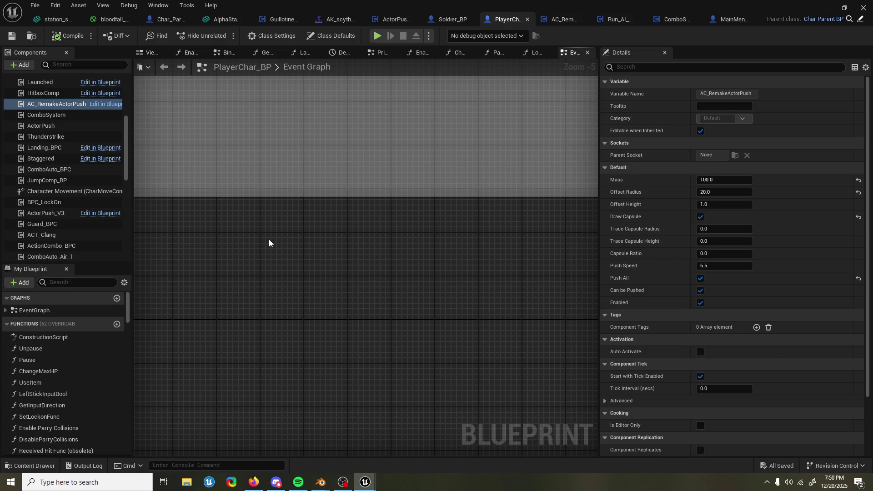
scroll(266, 241, up, 1)
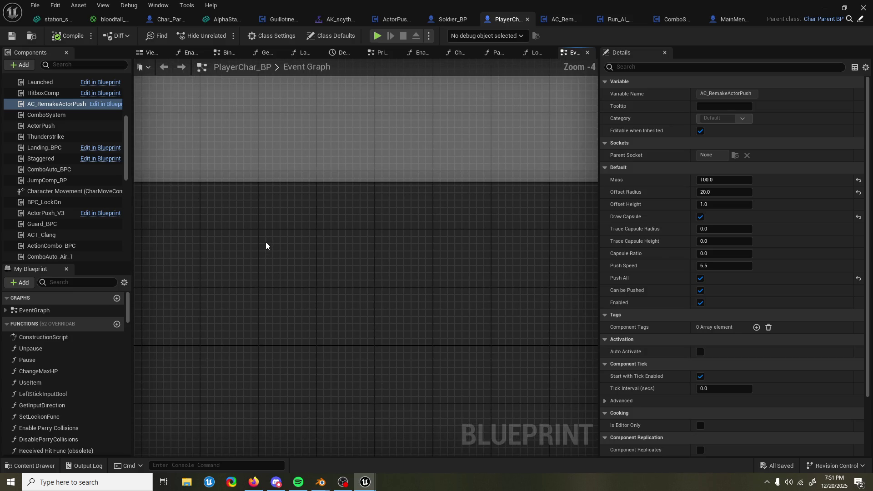
Add a Left Thumbstick Button debug key event, then delete it
right_click(296, 237)
text(event)
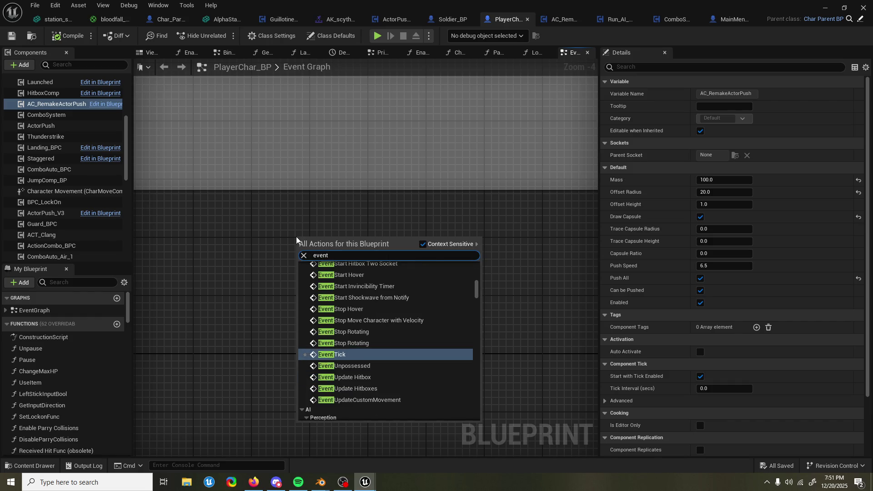
key(BackSpace)
key(BackSpace)
key(BackSpace)
text(input r3)
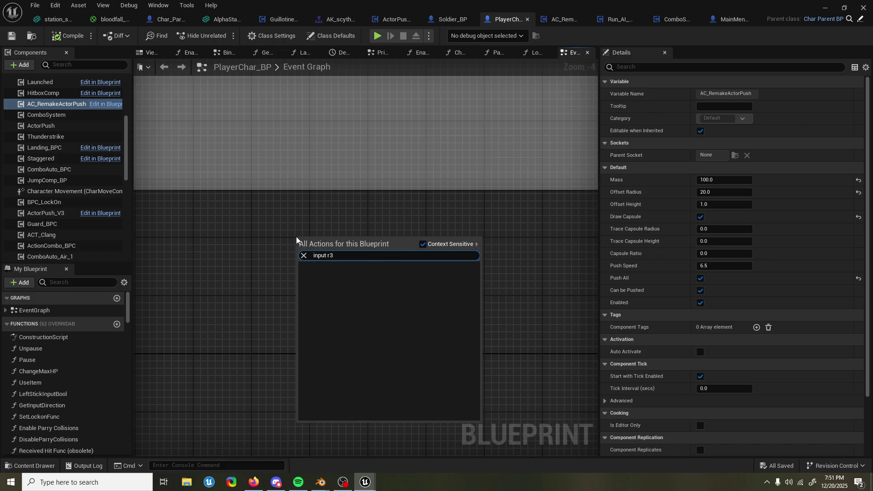
key(BackSpace)
key(BackSpace)
text(s)
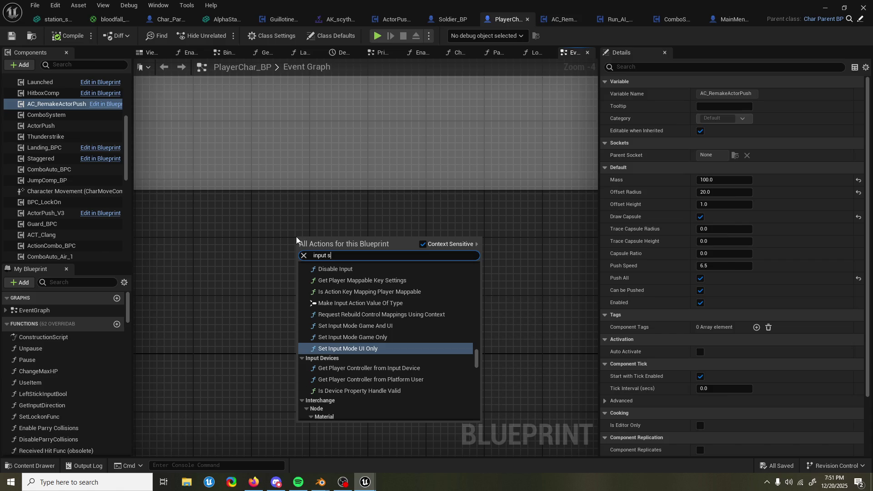
text(tick)
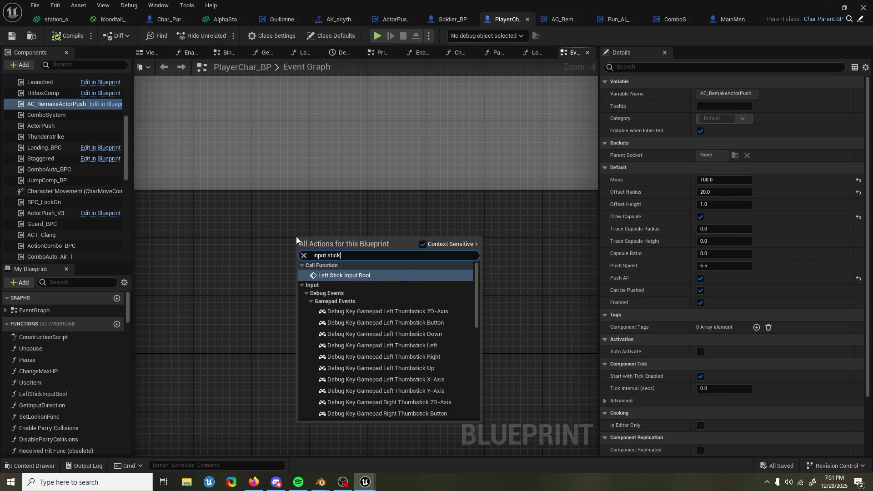
click(367, 323)
right_click(320, 296)
key(Escape)
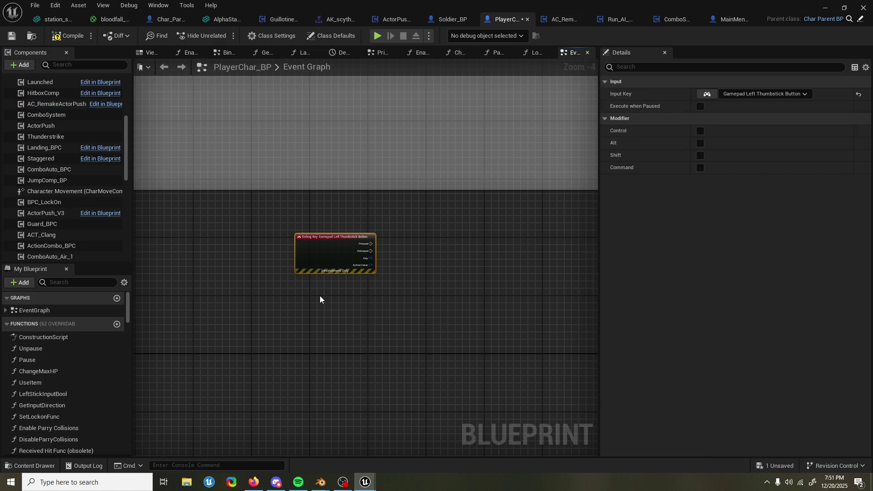
scroll(294, 297, up, 3)
key(Delete)
Add the Gamepad Left Thumbstick Button and Gamepad Right Thumbstick Button event nodes
right_click(348, 198)
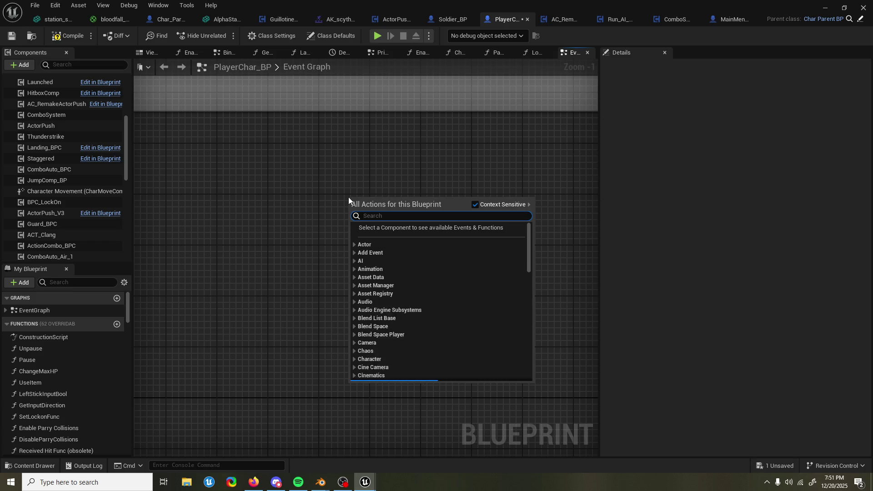
text(input stick)
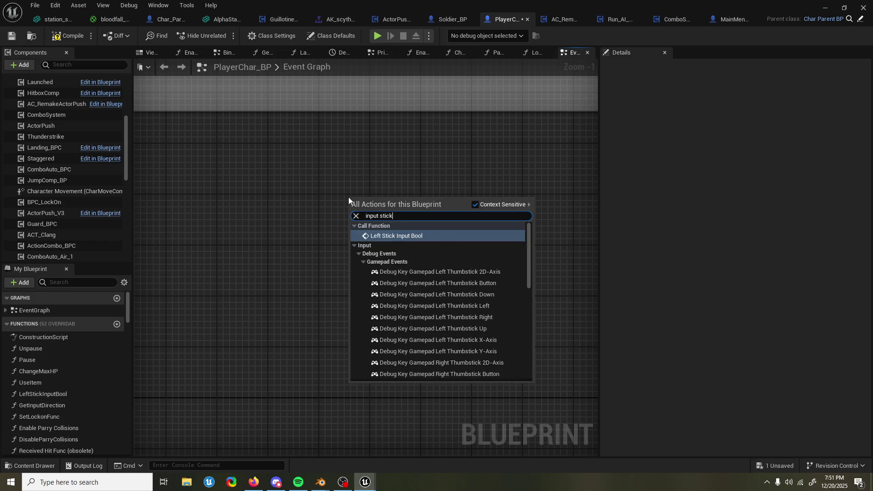
text( button)
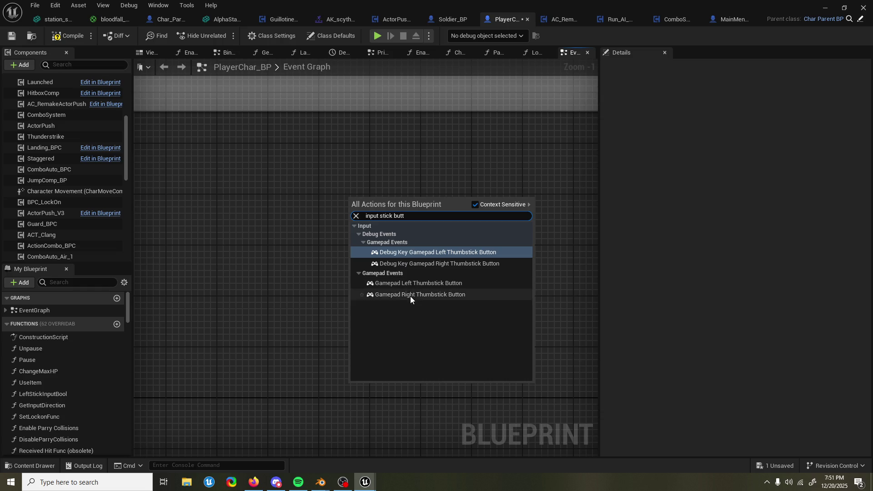
click(413, 286)
right_click(338, 248)
text(game)
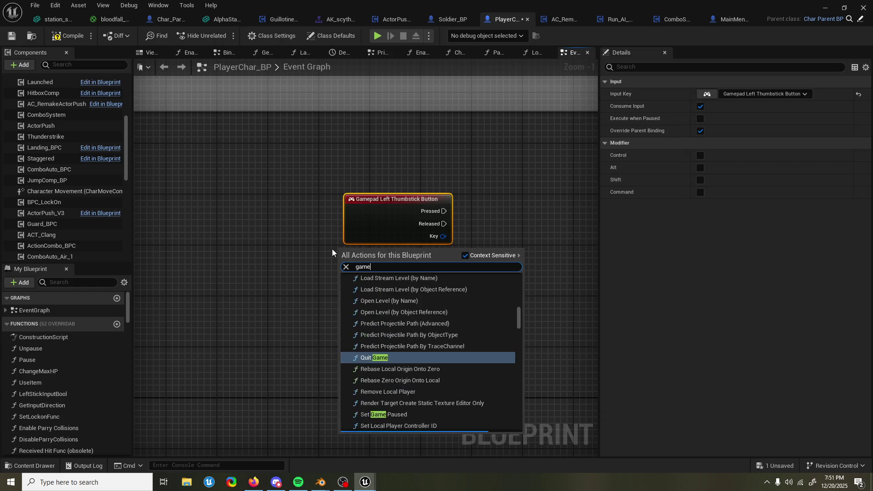
text(pad stick but)
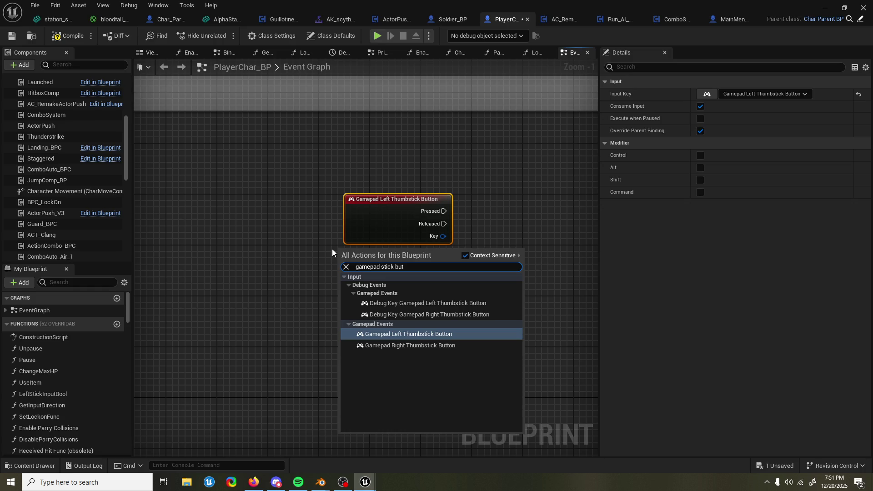
click(435, 346)
Stack the Right Thumbstick event under the Left one and collapse the Functions list
mouse_move(377, 234)
mouse_down()
mouse_move(223, 216)
mouse_move(233, 236)
mouse_move(241, 231)
mouse_up()
ctrl+click(394, 259)
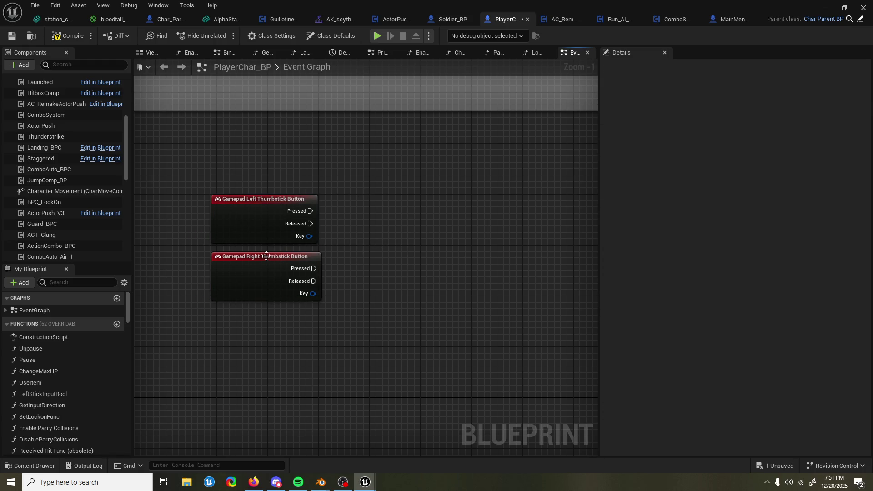
drag(261, 266, 255, 267)
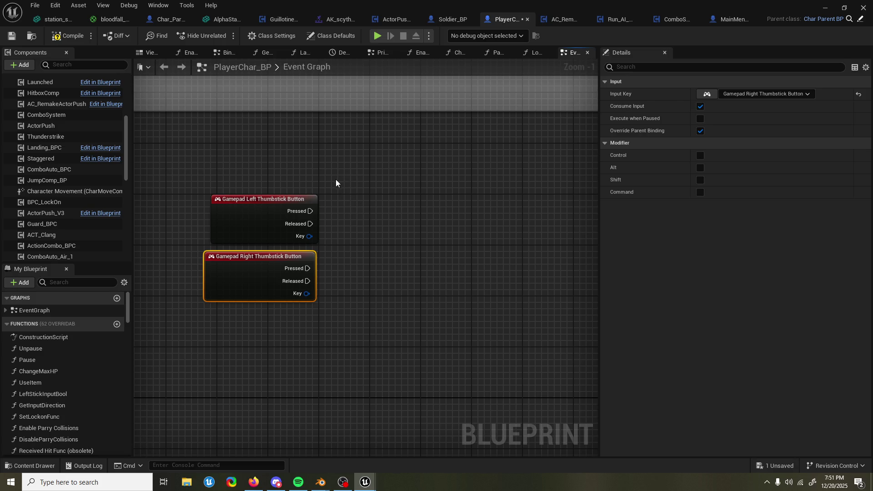
right_click(288, 333)
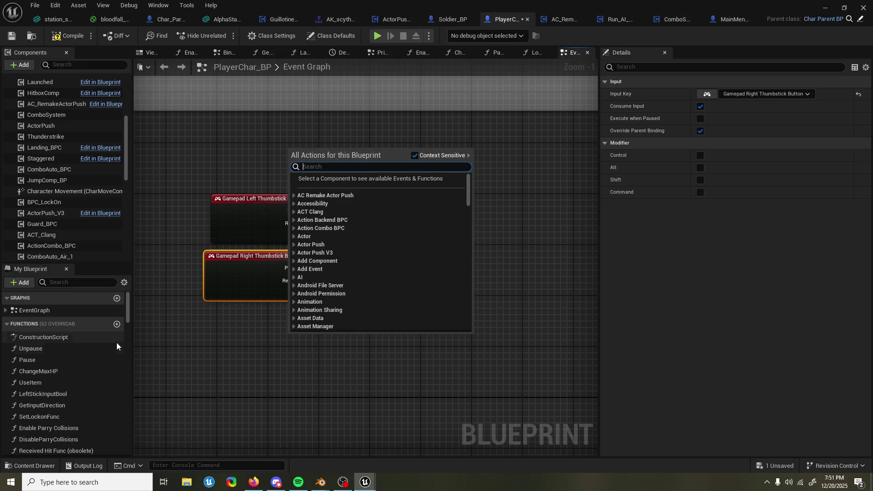
scroll(117, 331, down, 2)
scroll(91, 322, up, 2)
click(6, 326)
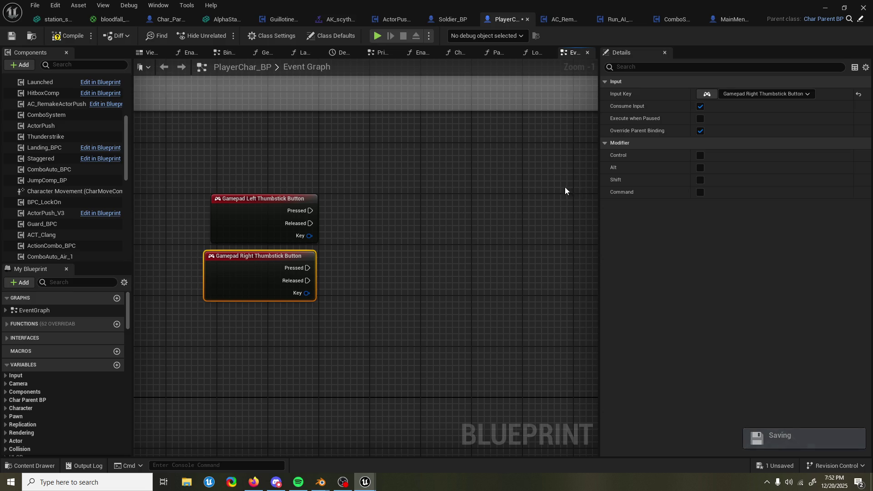
Create a new variable named SoftResetTimer of type Timer Handle
drag(340, 239, 389, 267)
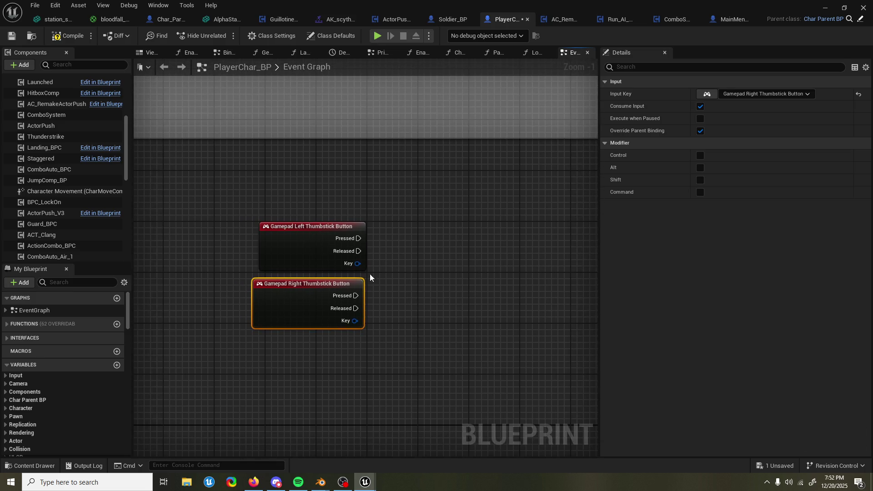
click(116, 365)
text(timer handl)
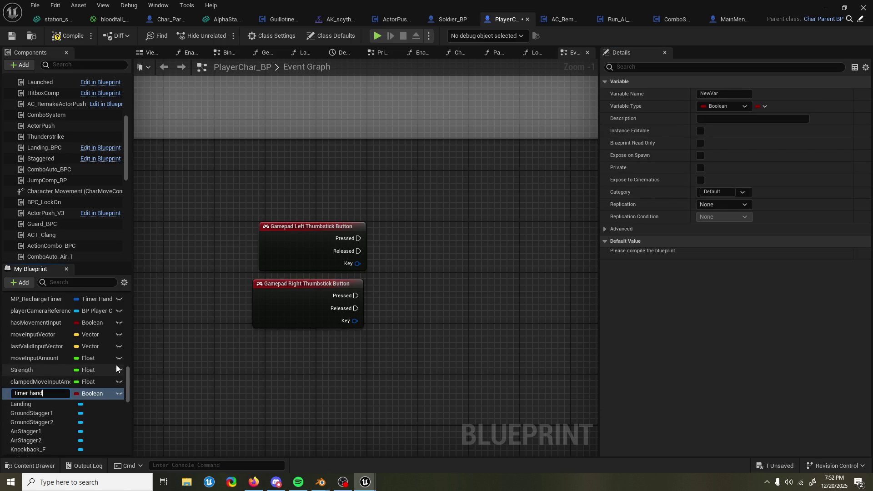
text(e)
key(ctrl+BackSpace)
key(ctrl+BackSpace)
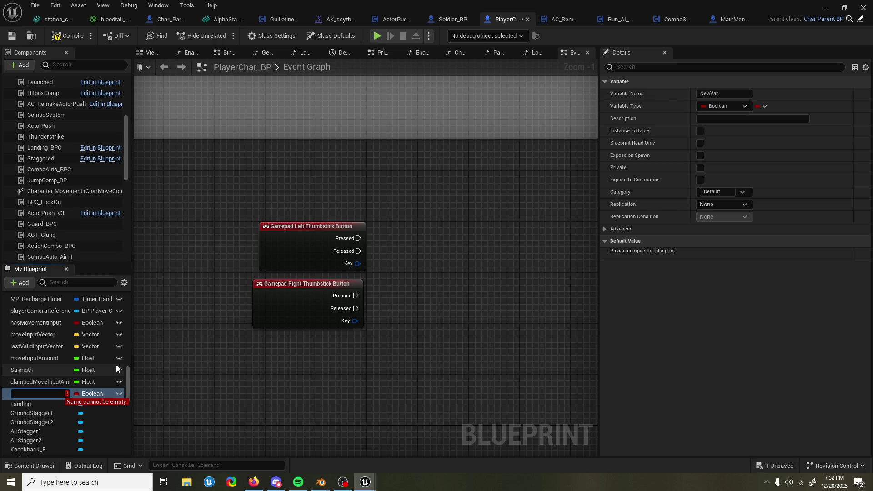
text(SoftRE)
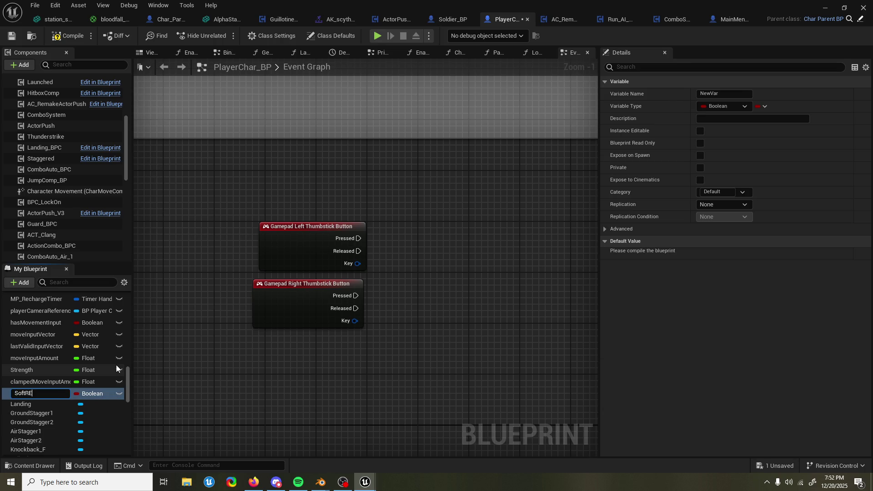
key(BackSpace)
text(esetTimer)
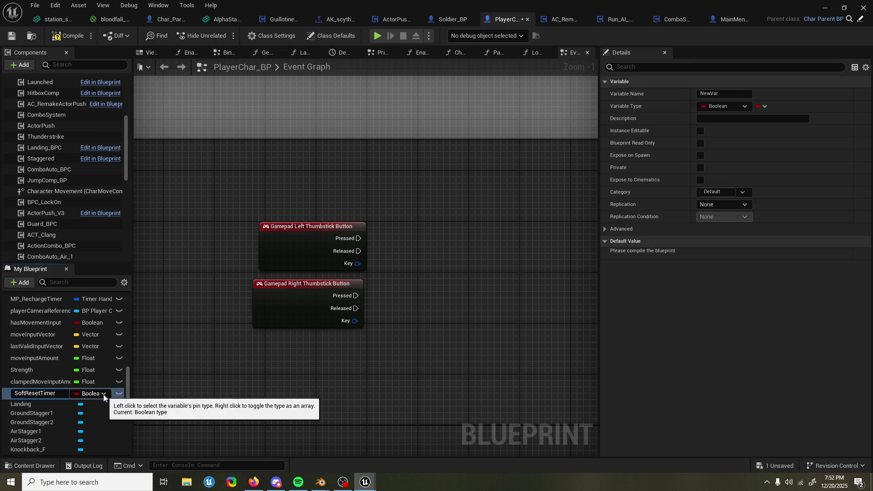
key(Return)
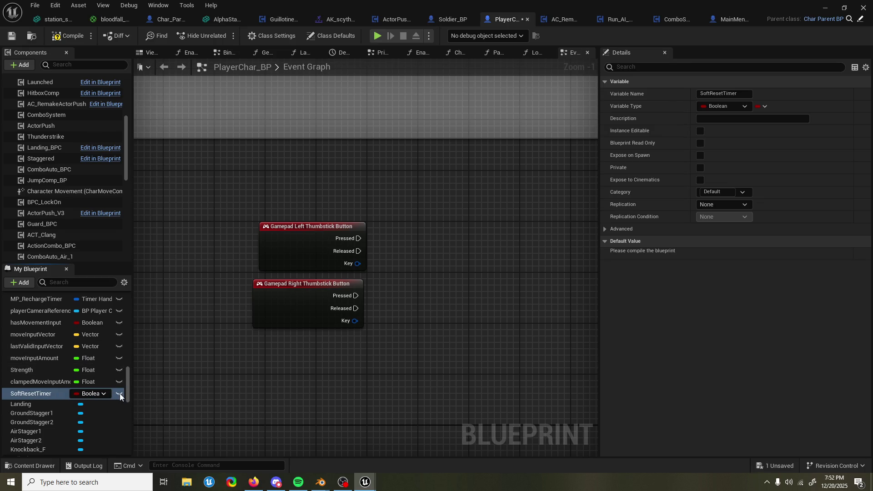
click(107, 394)
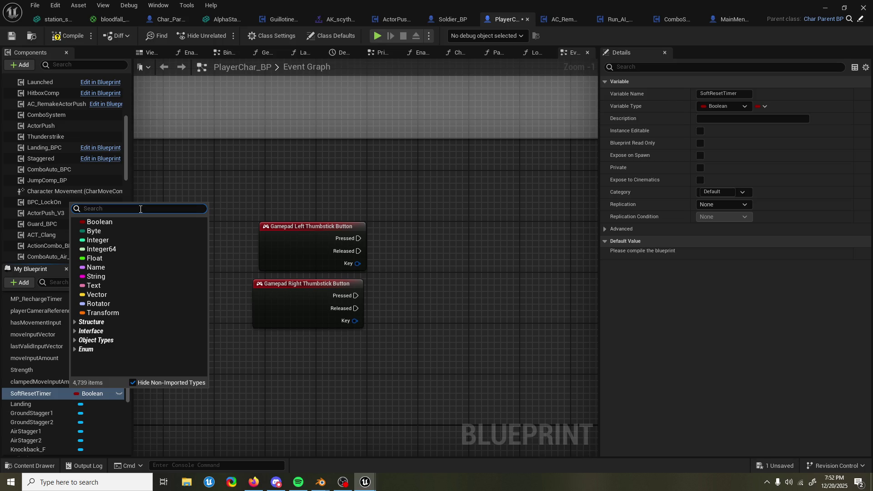
text(timer a)
key(BackSpace)
text(h)
click(135, 231)
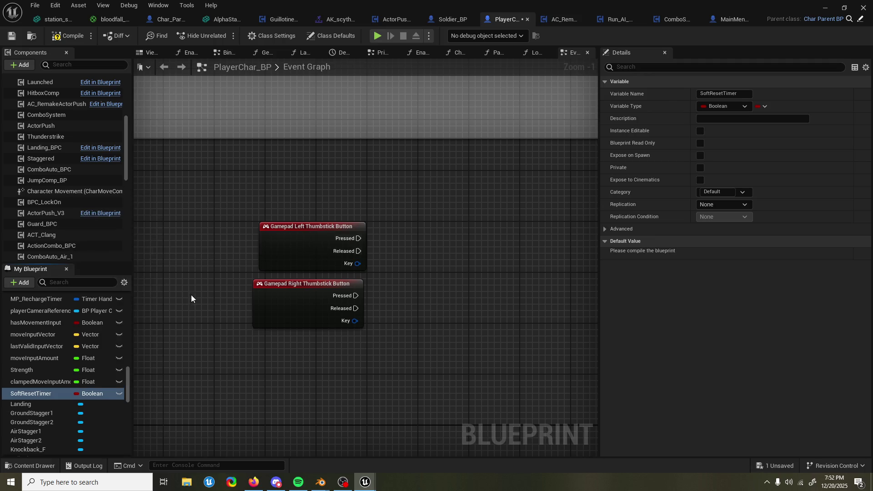
Place a SoftResetTimer getter node above the thumbstick events
mouse_move(34, 393)
mouse_down()
mouse_move(313, 200)
mouse_move(326, 189)
mouse_move(311, 182)
mouse_up()
click(359, 214)
click(329, 202)
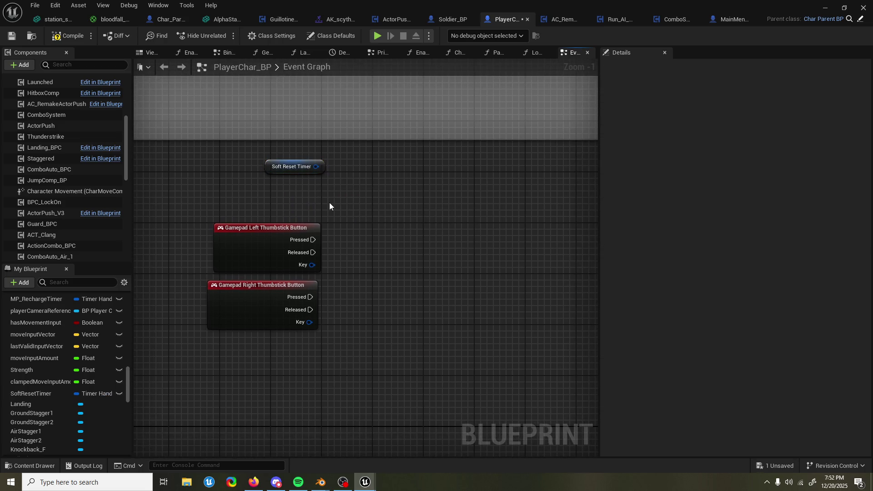
right_click(293, 203)
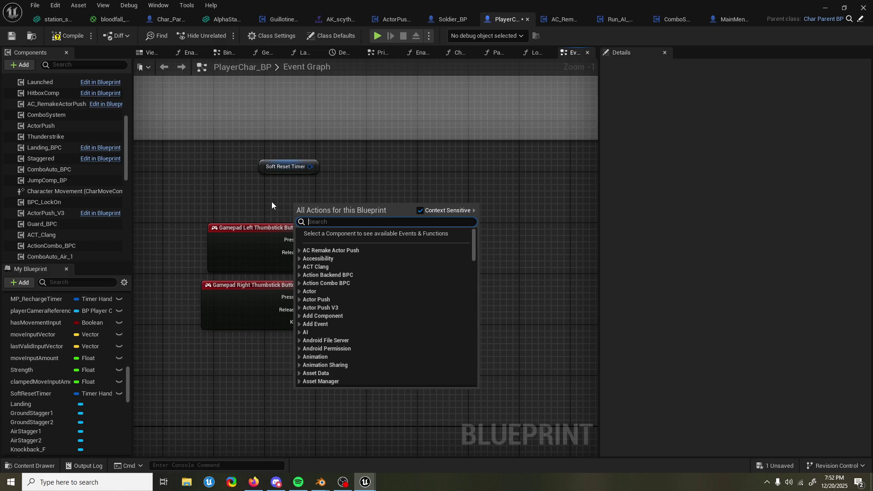
click(240, 200)
scroll(113, 315, up, 10)
scroll(121, 330, down, 10)
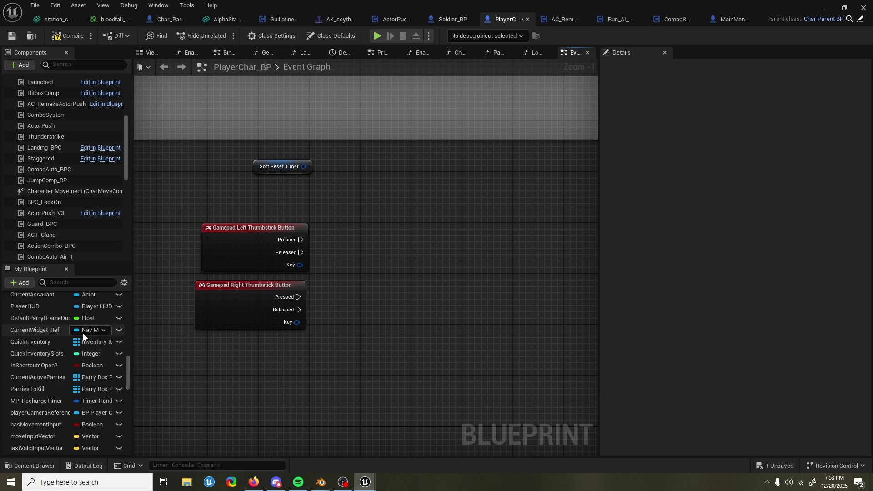
drag(128, 384, 130, 308)
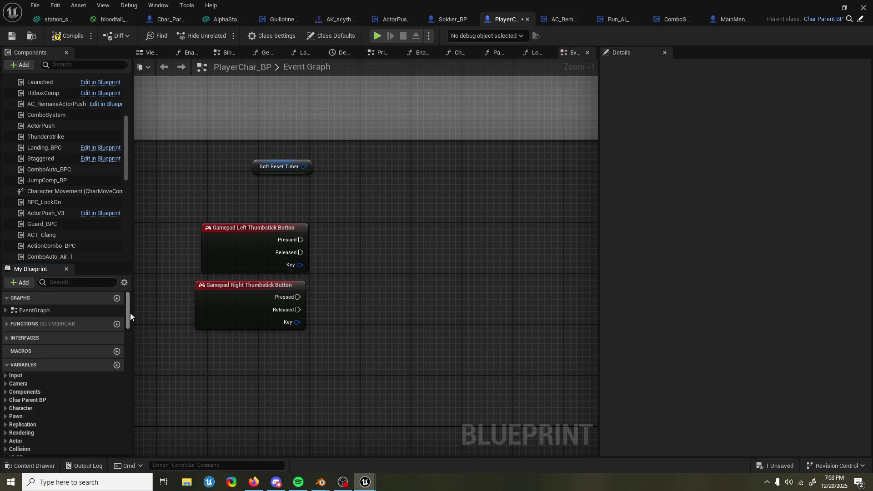
Create a Boolean variable named IsAtLeastOneStickPressed
click(116, 364)
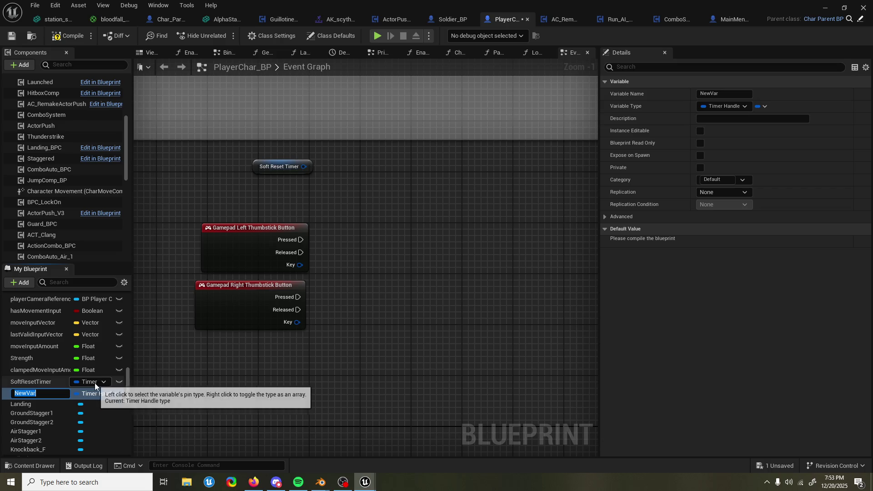
text(Is)
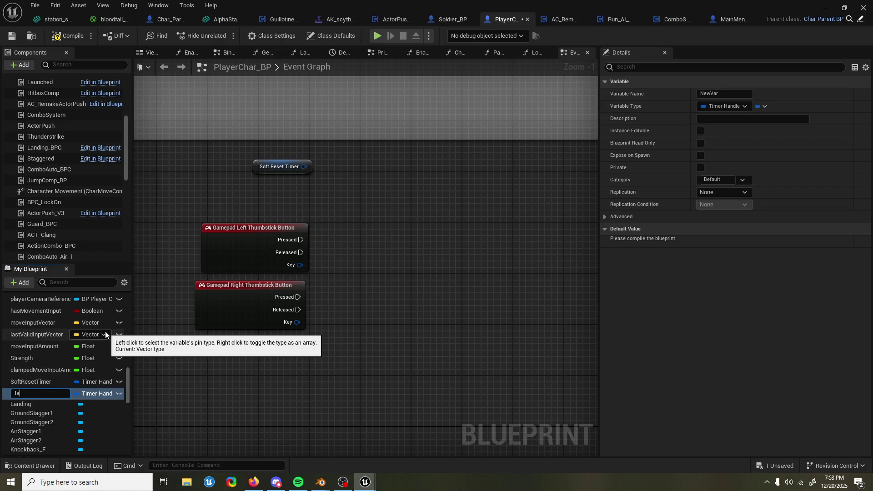
text(OneStickBe)
text(i)
key(BackSpace)
key(BackSpace)
key(BackSpace)
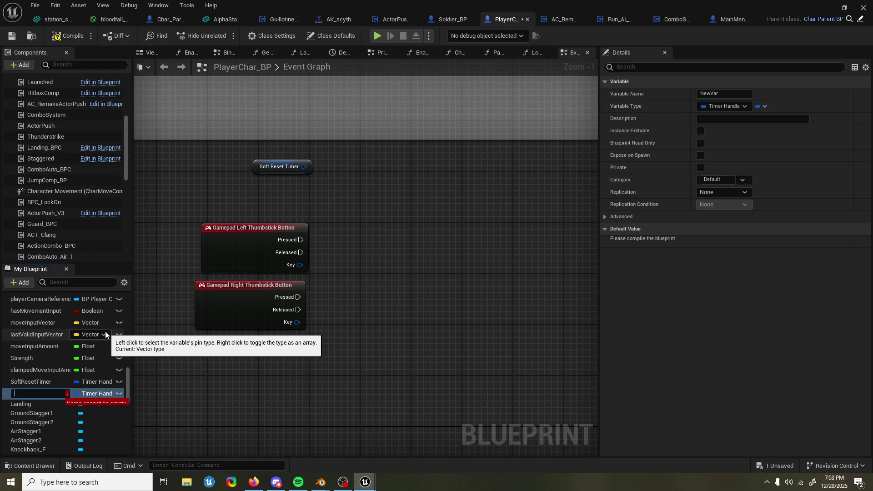
text(A)
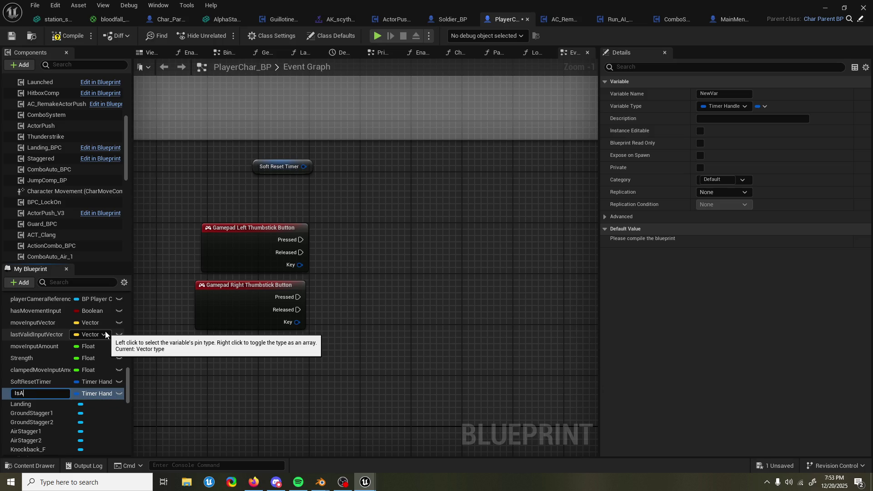
text(tLeastOneStickPress)
text(ed)
key(Return)
click(104, 394)
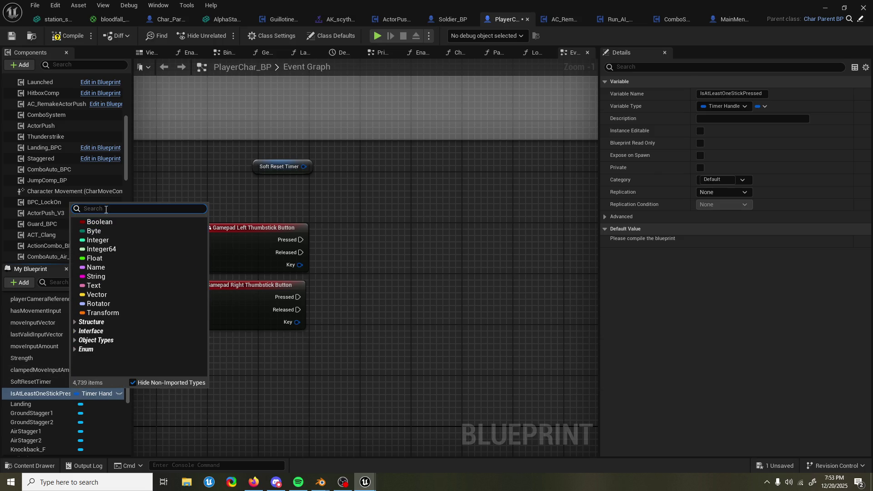
click(46, 395)
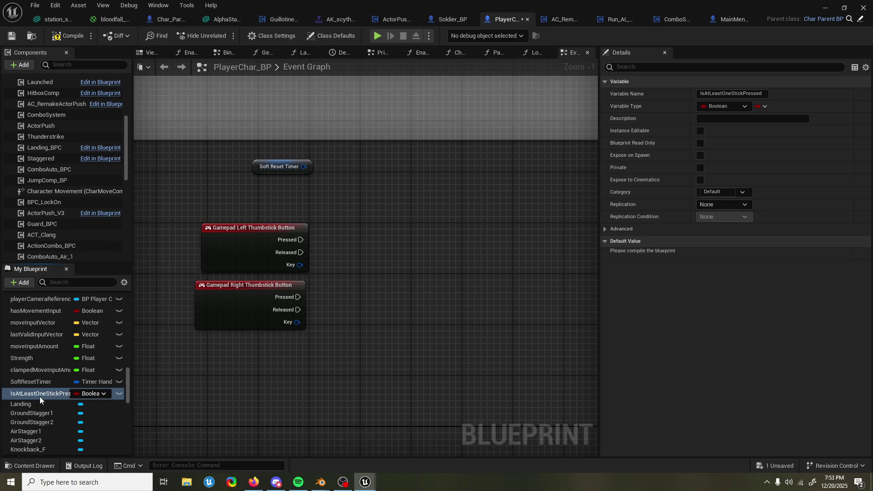
Add an IsAtLeastOneStickPressed getter and arrange it beside the Soft Reset Timer getter
mouse_move(40, 394)
mouse_down()
mouse_move(369, 291)
mouse_move(346, 366)
mouse_move(346, 329)
mouse_up()
click(346, 366)
drag(274, 172, 234, 384)
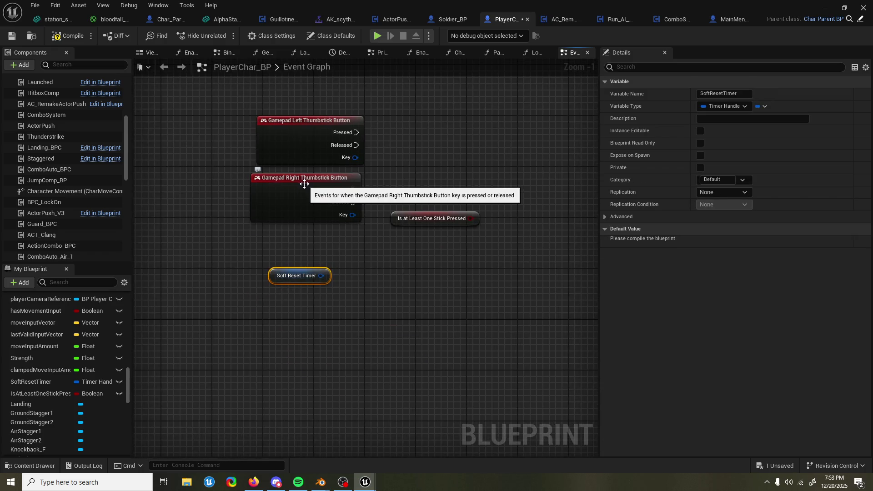
drag(376, 279, 364, 316)
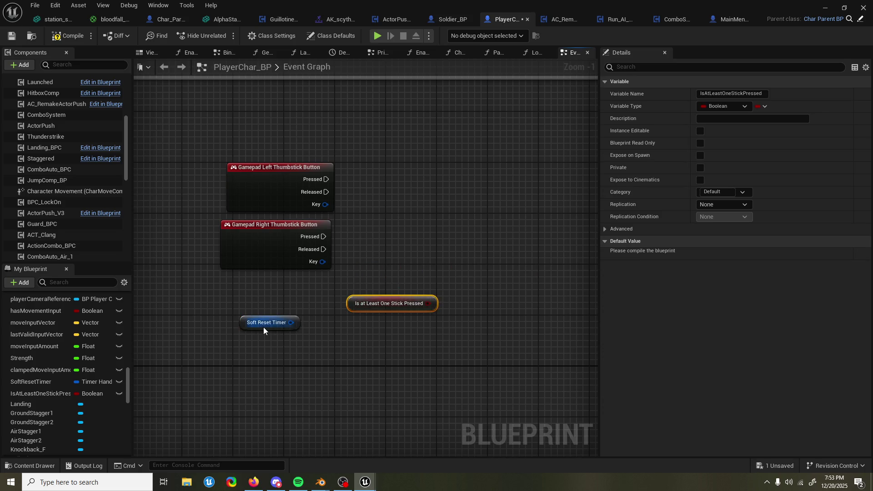
drag(263, 326, 275, 333)
Add a Set Timer by Event node to the graph
right_click(397, 212)
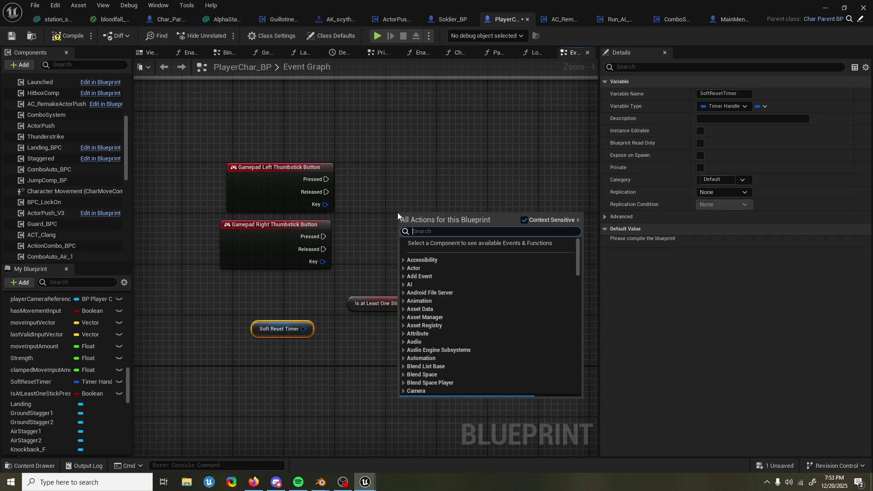
text(st)
key(BackSpace)
text(et timer by)
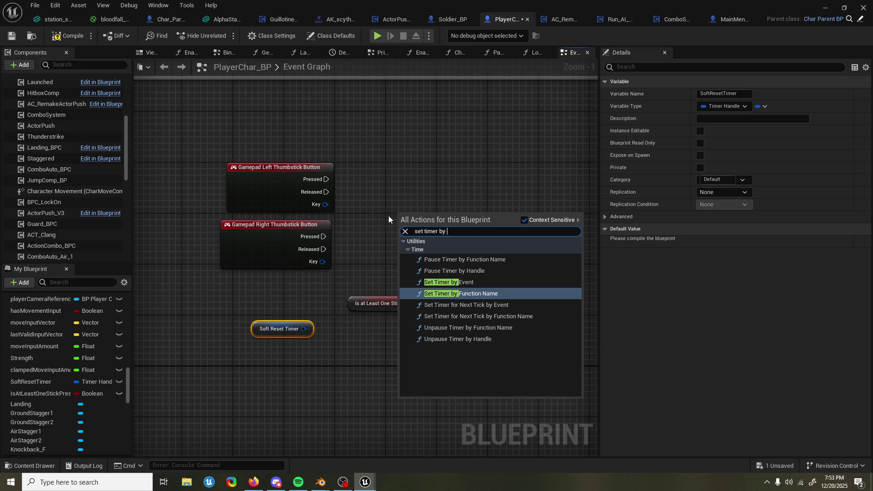
key(Up)
key(Return)
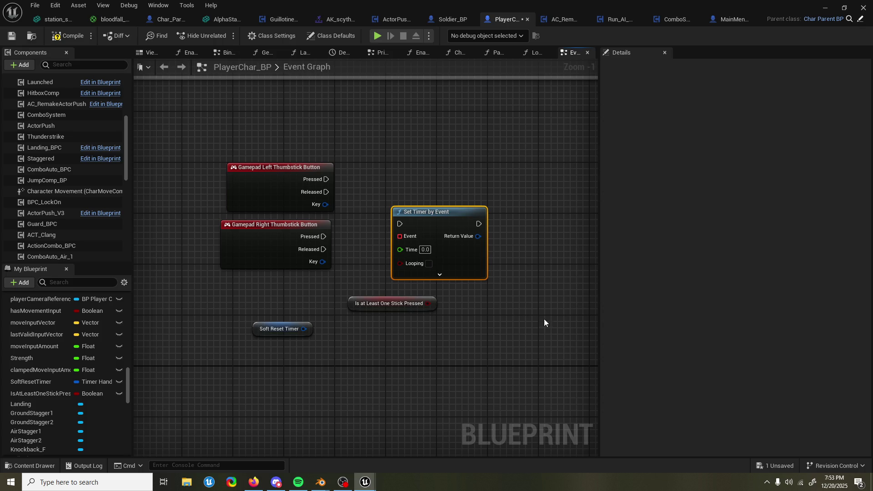
Add a SET Soft Reset Timer node fed by the timer's Return Value and exec
drag(384, 307, 383, 364)
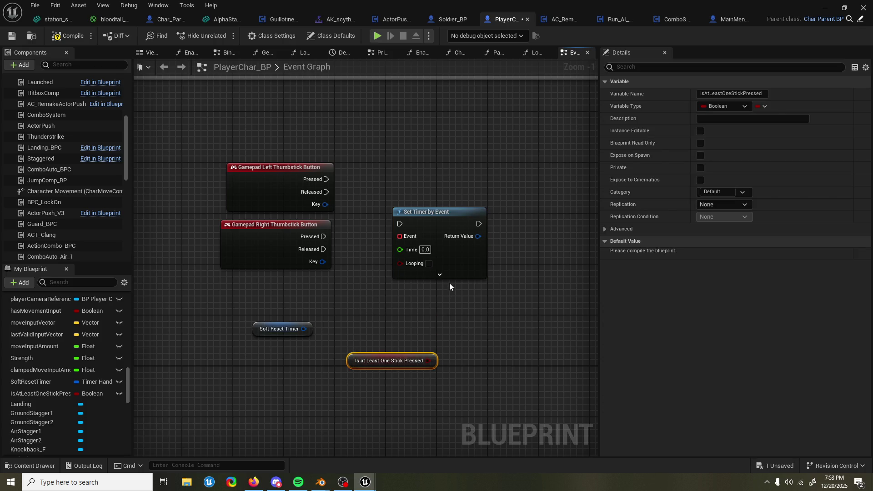
drag(265, 330, 221, 356)
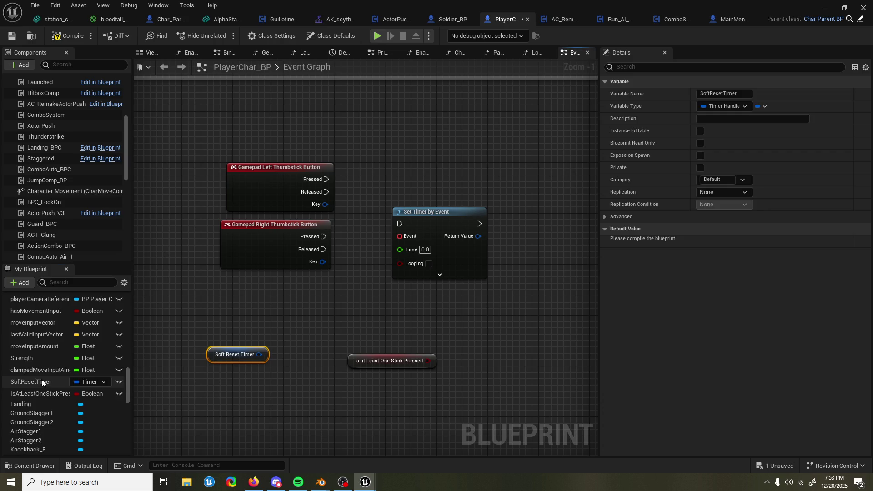
drag(27, 381, 517, 258)
click(533, 287)
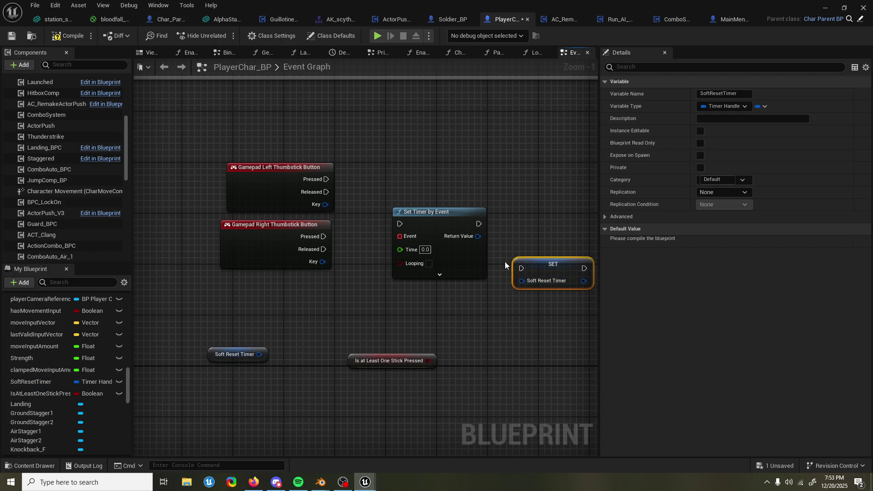
drag(478, 236, 518, 283)
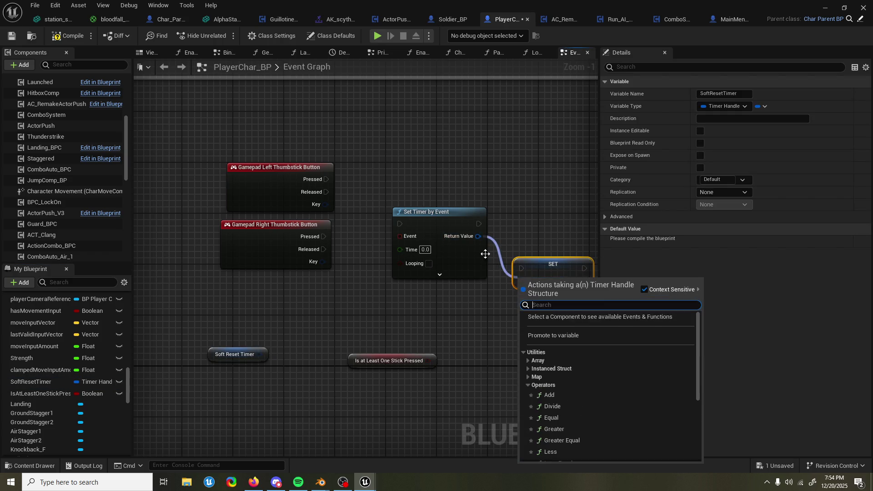
click(479, 238)
drag(479, 239, 521, 281)
mouse_move(479, 223)
mouse_down()
mouse_move(521, 268)
mouse_move(534, 227)
mouse_move(500, 197)
mouse_move(488, 200)
mouse_up()
Set the timer's Time to 5 and expand its advanced pins
click(421, 255)
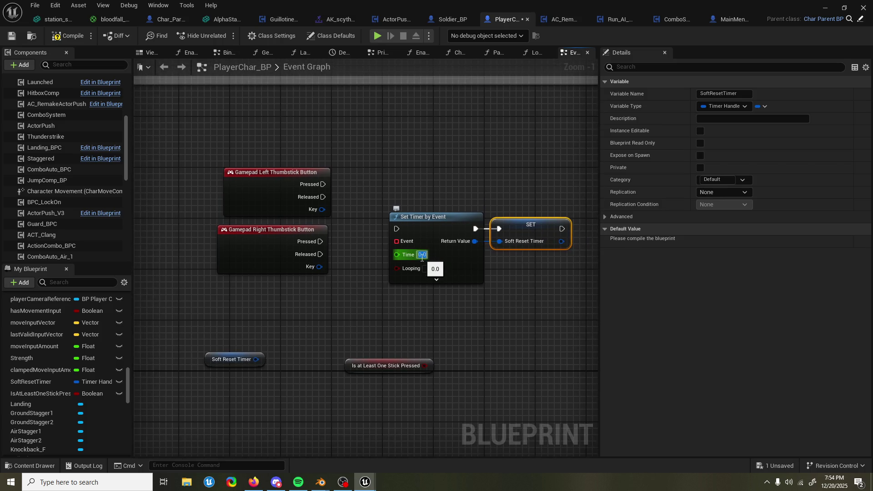
text(5)
key(Return)
click(434, 280)
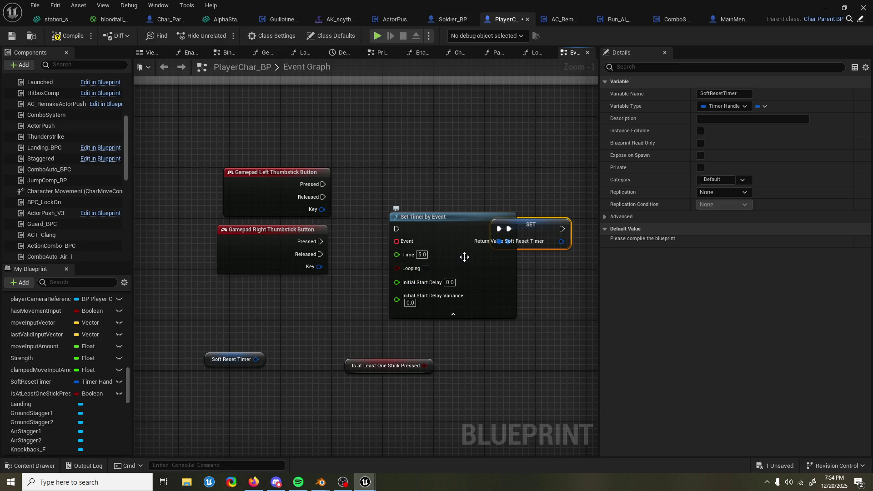
drag(548, 276, 473, 196)
right_click(264, 307)
Add a Custom Event and bind it to the Set Timer's Event pin
text(custom ev)
key(Escape)
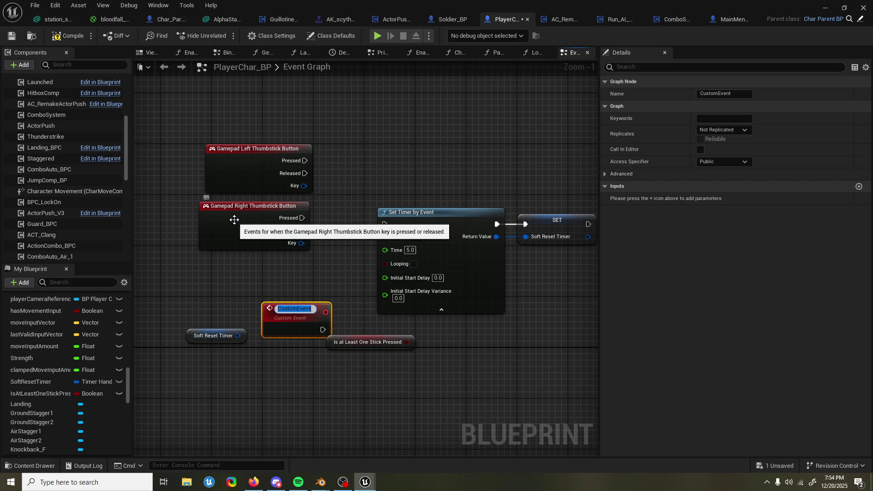
mouse_move(214, 195)
mouse_down()
mouse_move(327, 232)
mouse_move(263, 163)
mouse_up()
click(262, 160)
mouse_move(385, 153)
mouse_down()
mouse_move(360, 171)
mouse_move(337, 171)
mouse_up()
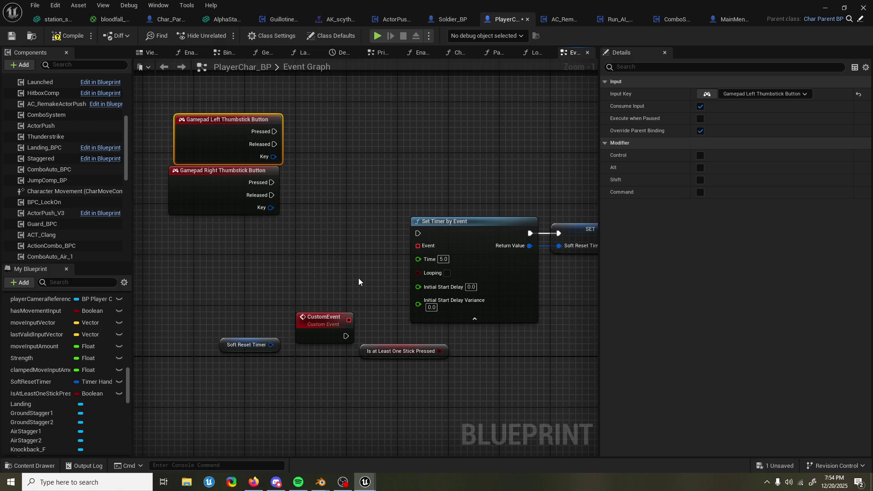
drag(349, 320, 417, 246)
mouse_move(400, 377)
mouse_down()
mouse_move(395, 309)
mouse_move(372, 391)
mouse_up()
Drive an Open Level (by Name) node with Level Name MainMenuLevel from the Custom Event
drag(346, 268, 383, 312)
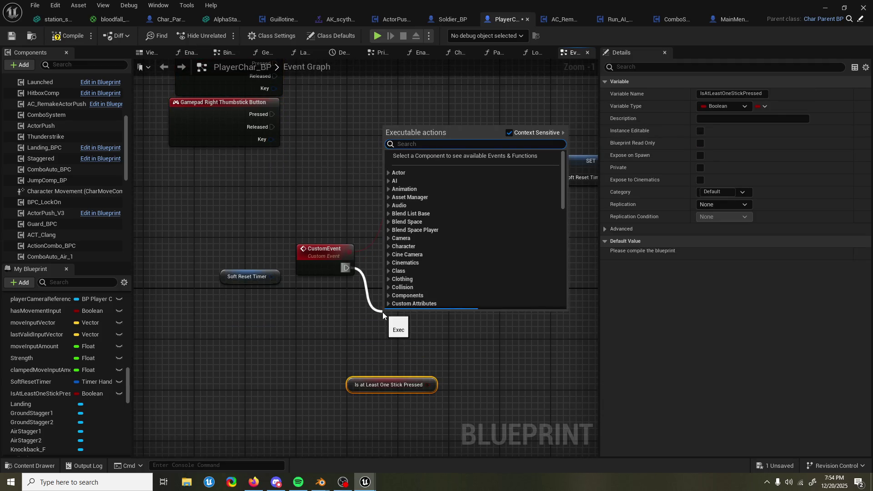
text(ope)
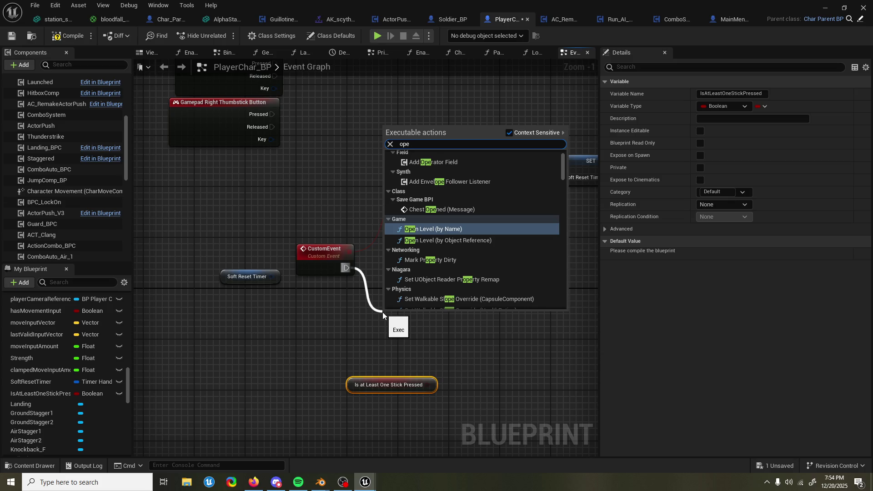
text(nlevel)
key(Return)
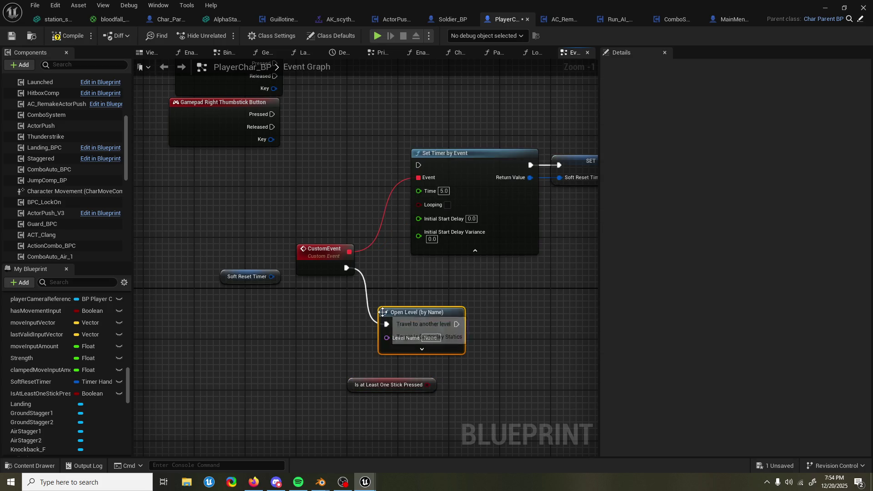
click(434, 337)
text(MainMenu)
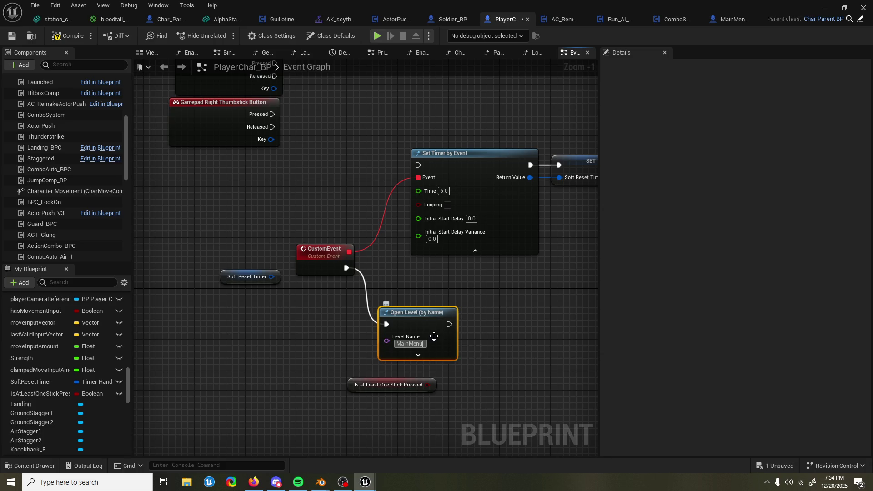
text(Level)
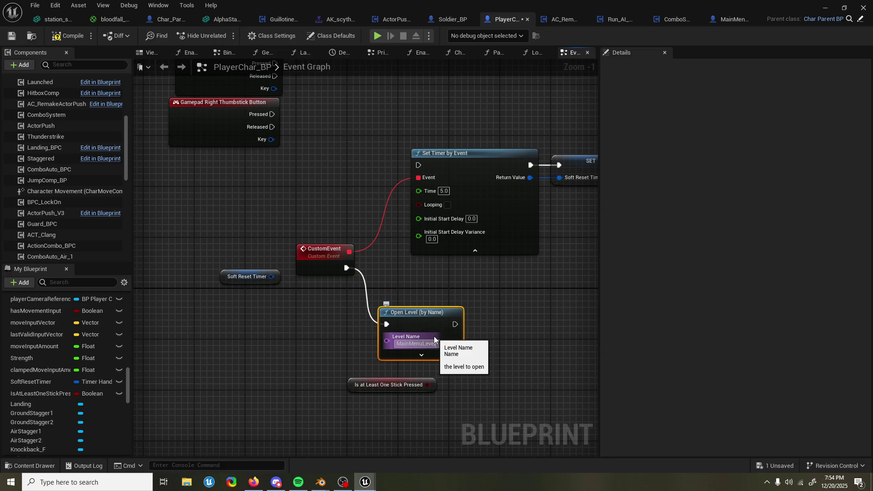
click(434, 287)
drag(409, 324, 434, 305)
drag(241, 282, 329, 350)
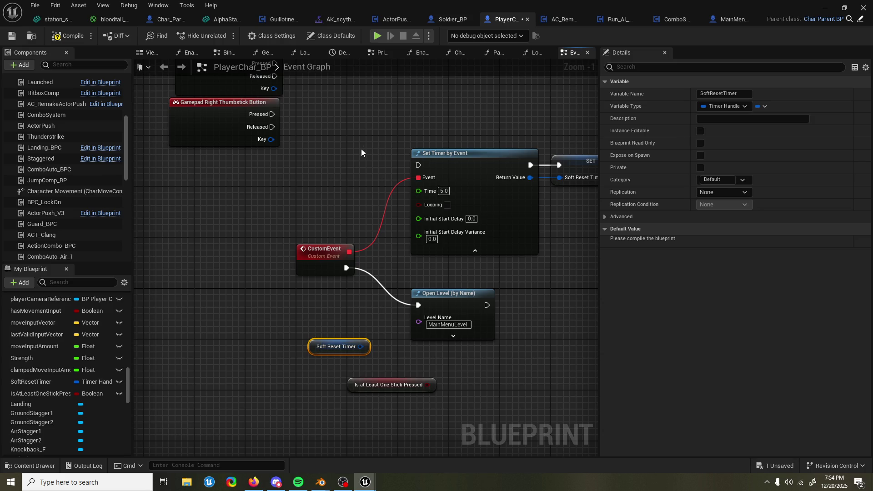
drag(350, 172, 345, 250)
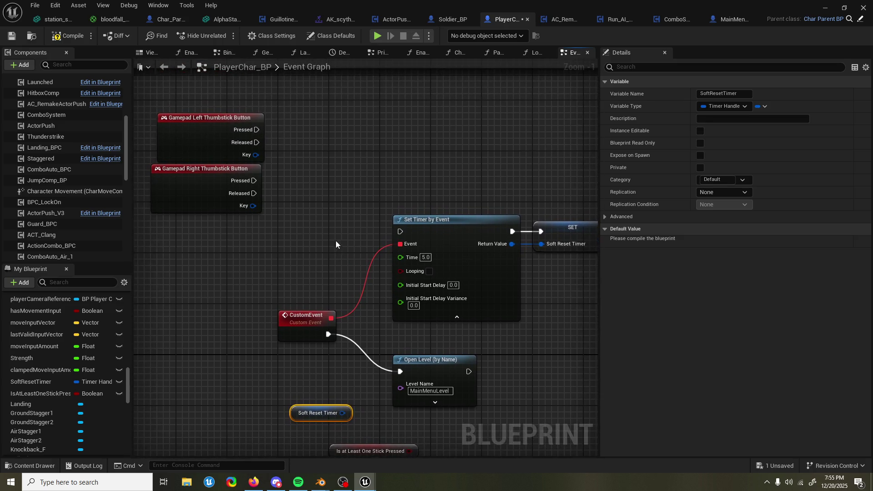
mouse_move(277, 150)
mouse_down()
mouse_move(246, 200)
mouse_move(239, 264)
mouse_up()
mouse_move(250, 193)
mouse_down()
mouse_move(378, 233)
mouse_move(400, 231)
mouse_up()
drag(248, 244, 408, 232)
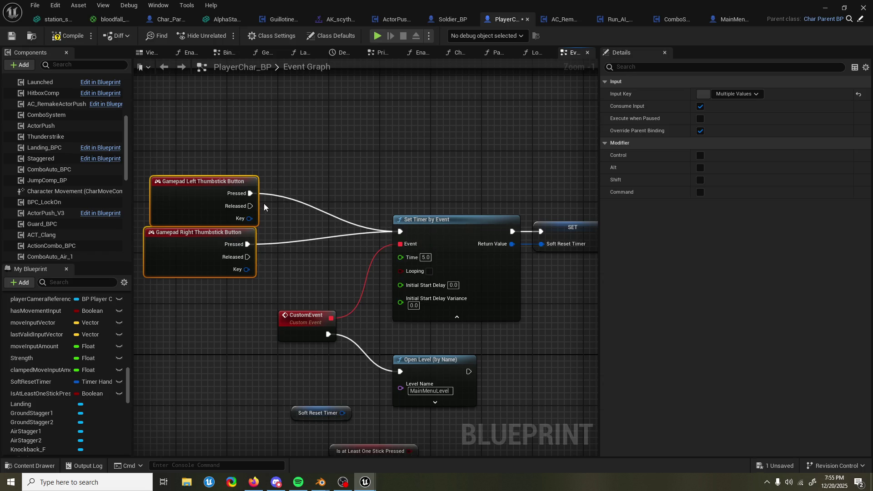
drag(264, 207, 338, 185)
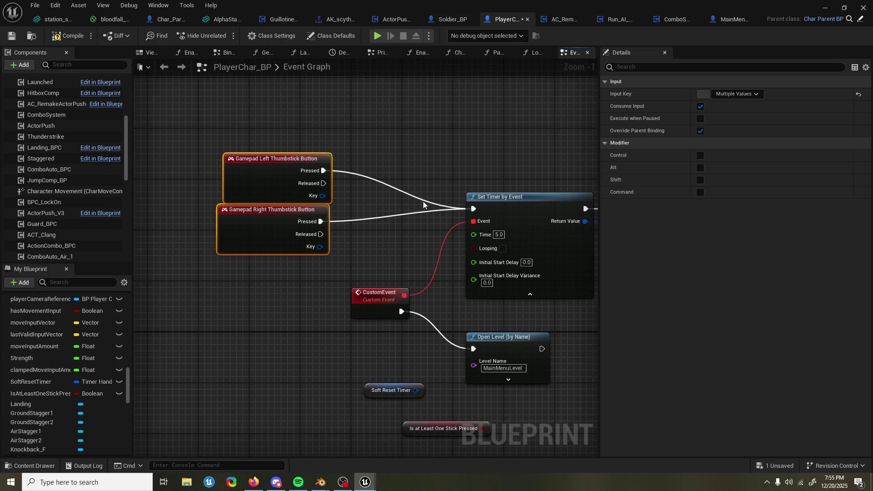
alt+click(472, 208)
drag(380, 209, 338, 205)
scroll(391, 204, down, 1)
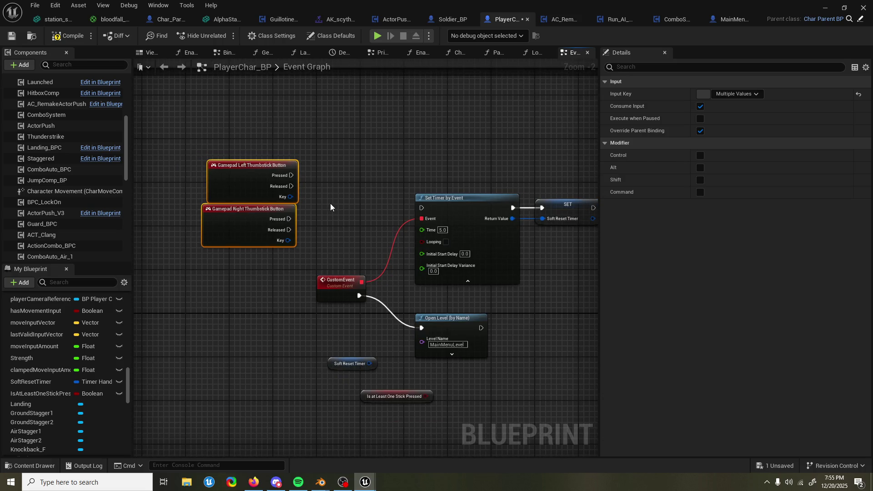
drag(330, 203, 334, 201)
click(256, 160)
click(251, 172)
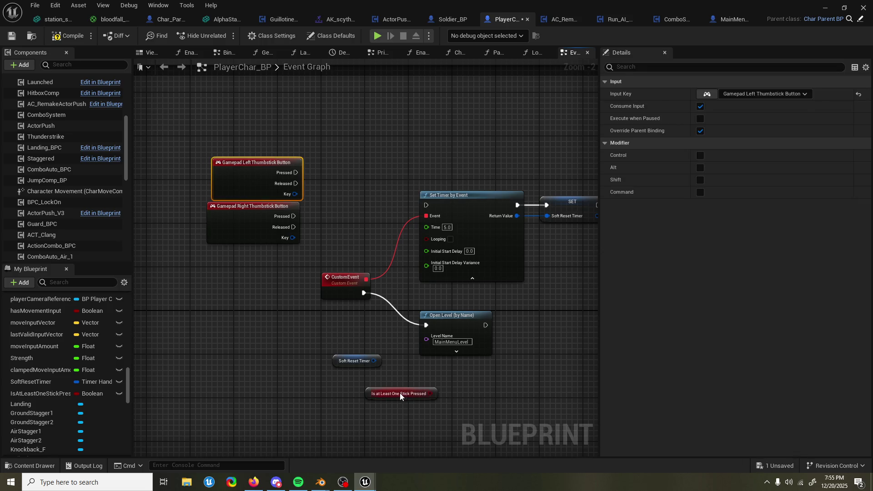
drag(400, 397, 258, 326)
Rename IsAtLeastOneStickPressed to LeftStickPressed
click(53, 394)
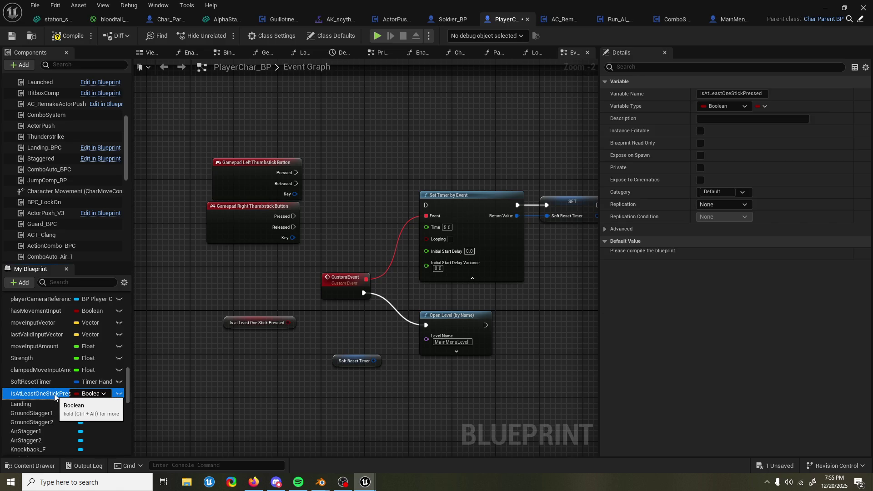
click(53, 394)
text(LeftStickPr)
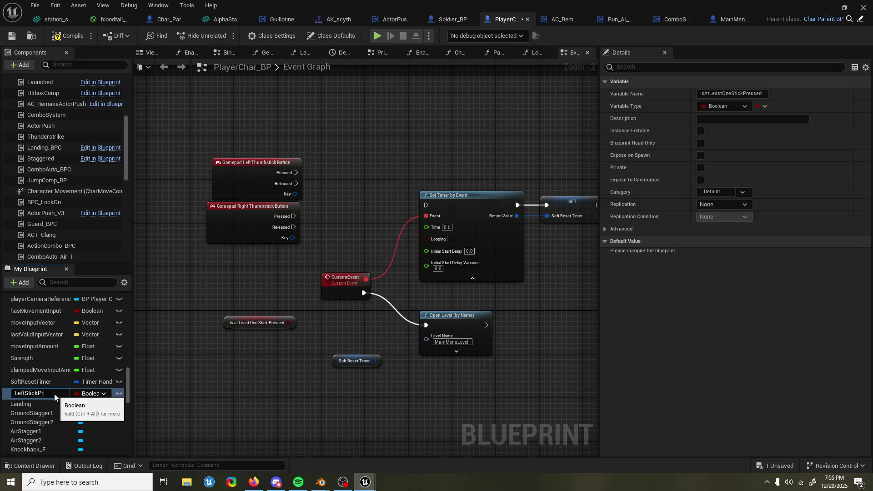
text(essed)
key(Return)
right_click(26, 396)
key(Escape)
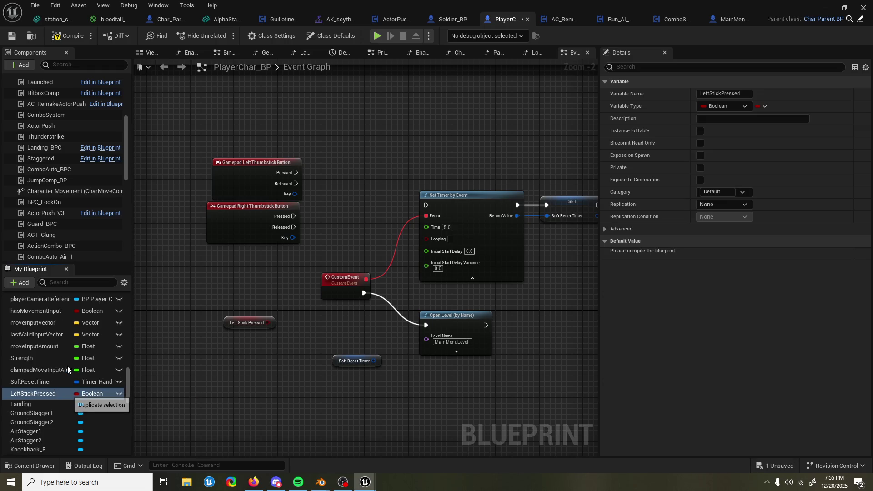
Duplicate LeftStickPressed as a new variable named RightStickPressed
key(ctrl+w)
text(RightStickPressed)
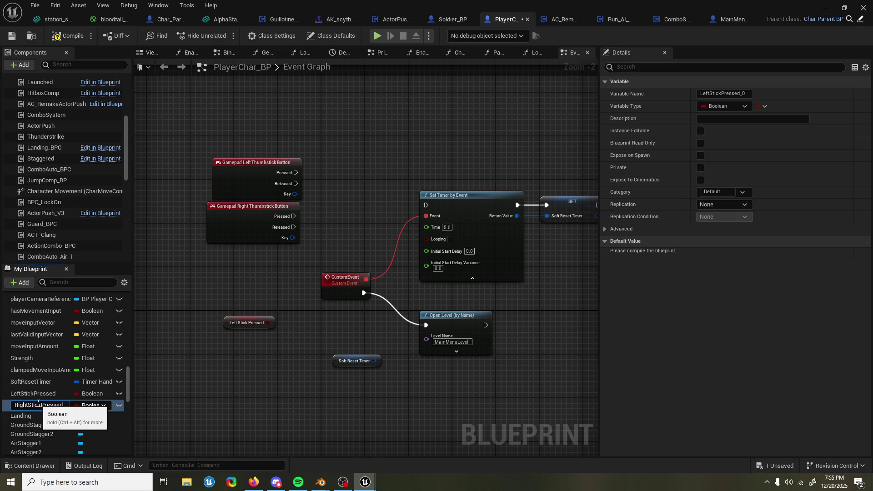
key(Return)
drag(28, 406, 293, 261)
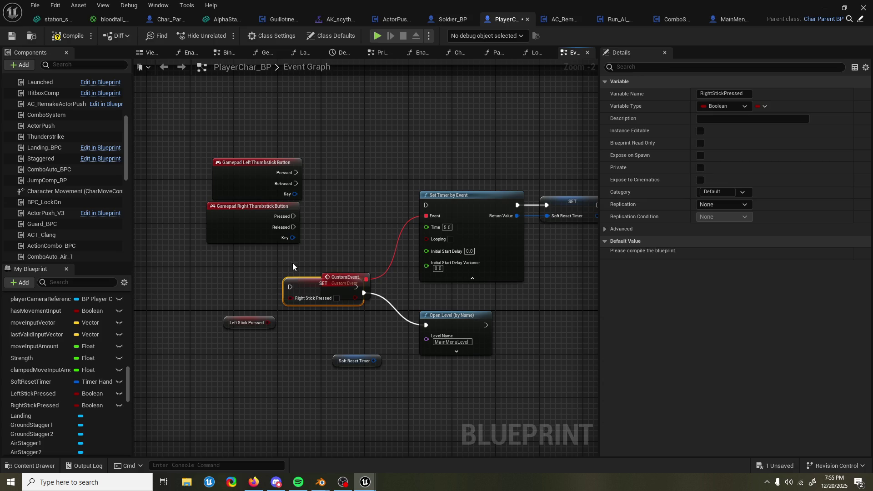
key(ctrl+z)
key(ctrl+z)
Place LeftStickPressed and RightStickPressed setters beside their thumbstick events
mouse_move(44, 404)
mouse_down()
mouse_move(225, 354)
mouse_move(244, 357)
mouse_move(279, 187)
mouse_move(258, 140)
mouse_up()
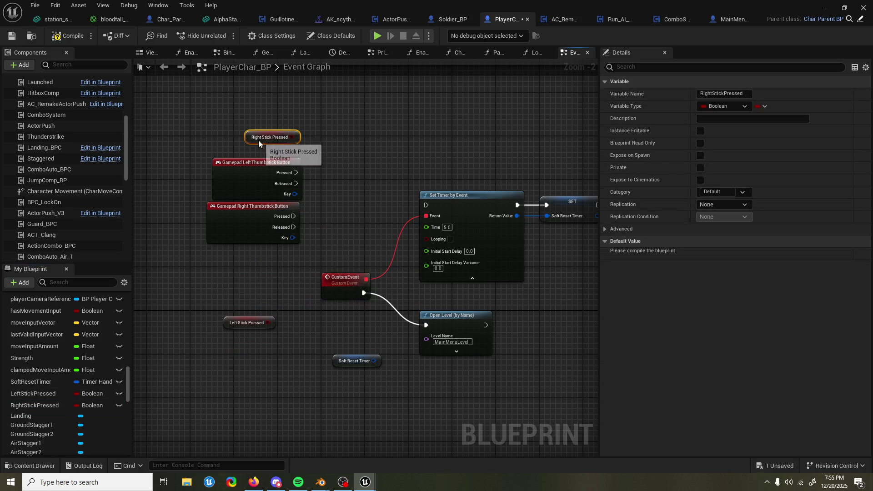
drag(32, 394, 209, 307)
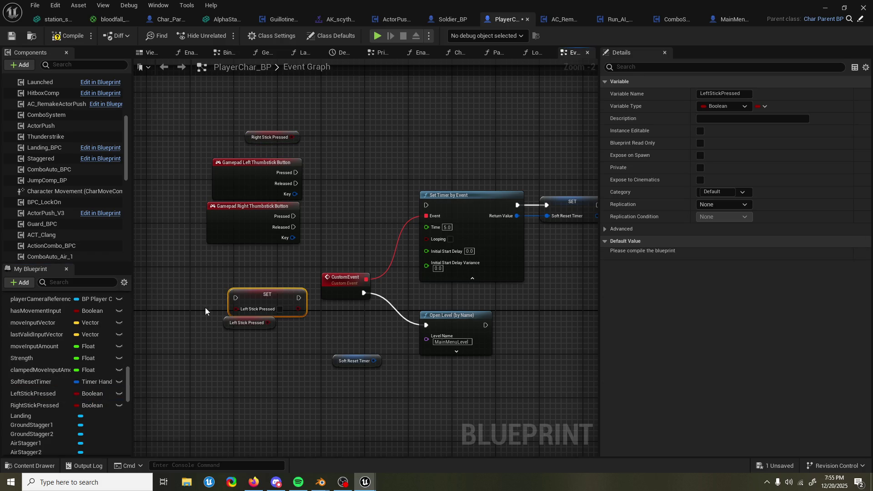
drag(35, 405, 246, 361)
mouse_move(261, 299)
mouse_down()
mouse_move(364, 162)
mouse_move(344, 181)
mouse_move(344, 174)
mouse_up()
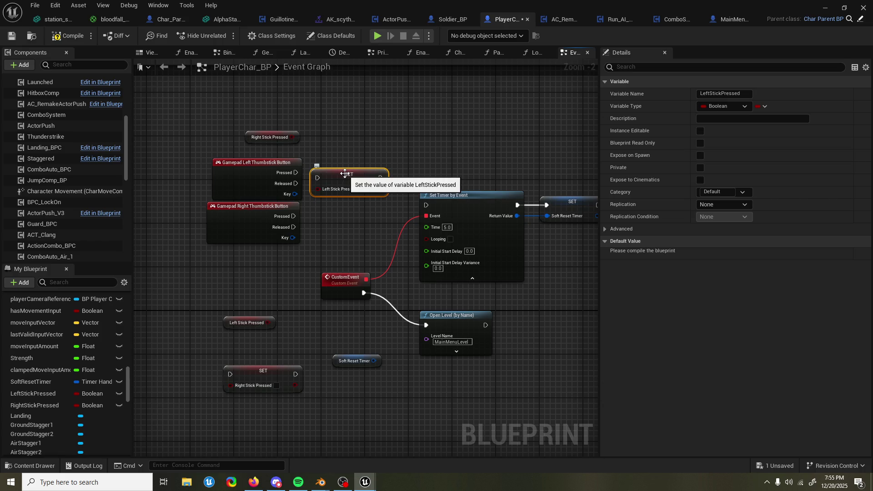
drag(345, 173, 344, 168)
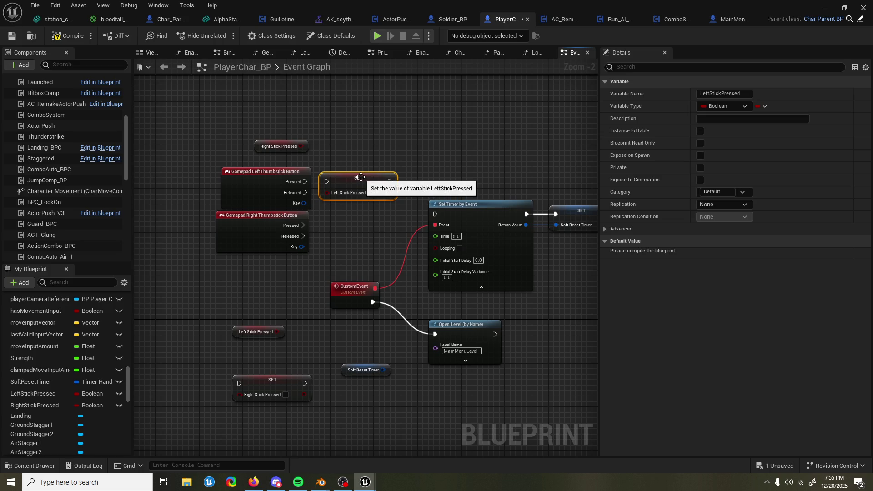
drag(361, 179, 381, 156)
mouse_move(230, 171)
mouse_down()
mouse_move(282, 193)
mouse_move(270, 194)
mouse_up()
drag(295, 119, 225, 281)
mouse_move(306, 351)
mouse_down()
mouse_move(368, 198)
mouse_move(389, 182)
mouse_move(378, 199)
mouse_up()
Wire each thumbstick's Pressed pin to its setter and set both flags true
drag(317, 196, 335, 196)
mouse_move(319, 153)
mouse_down()
mouse_move(357, 159)
mouse_move(373, 148)
mouse_up()
click(396, 164)
click(381, 207)
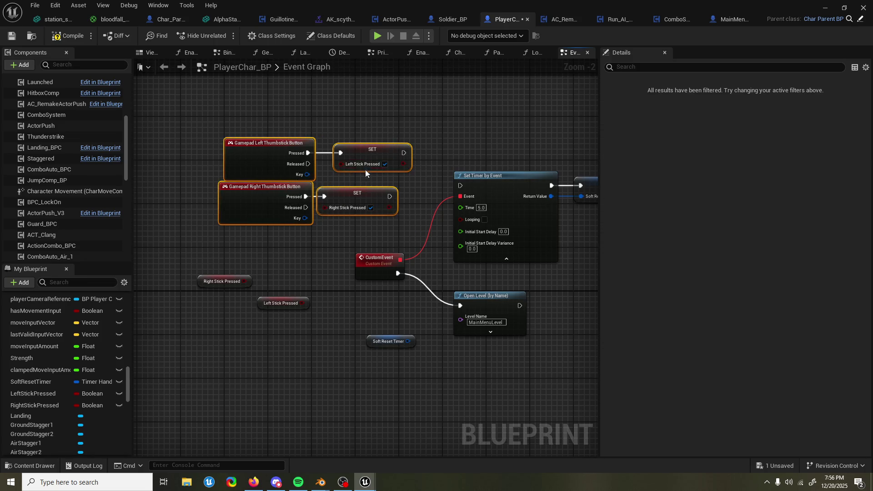
Copy both SET nodes, untick the copies, and wire the Released pins into them
click(359, 196)
ctrl+click(361, 147)
key(ctrl+c)
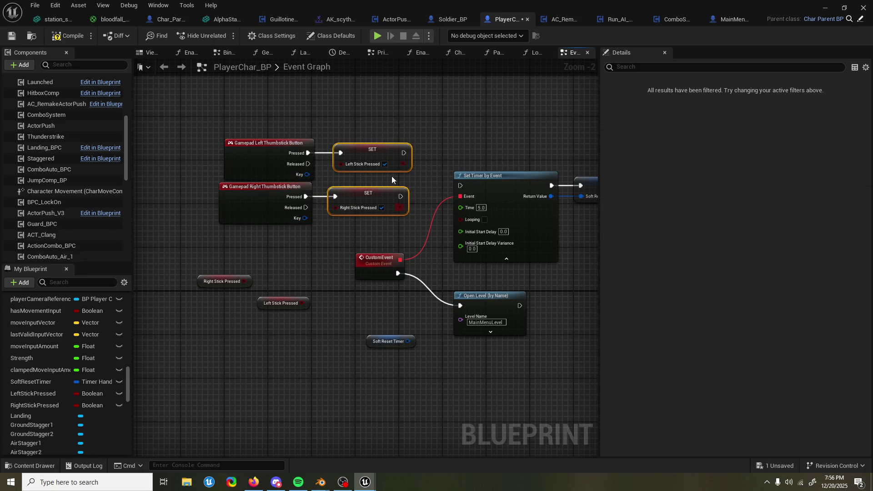
key(ctrl+v)
drag(275, 132, 400, 168)
drag(382, 150, 377, 112)
mouse_move(427, 189)
mouse_down()
mouse_move(373, 147)
mouse_move(302, 126)
mouse_up()
click(379, 158)
drag(416, 237, 306, 208)
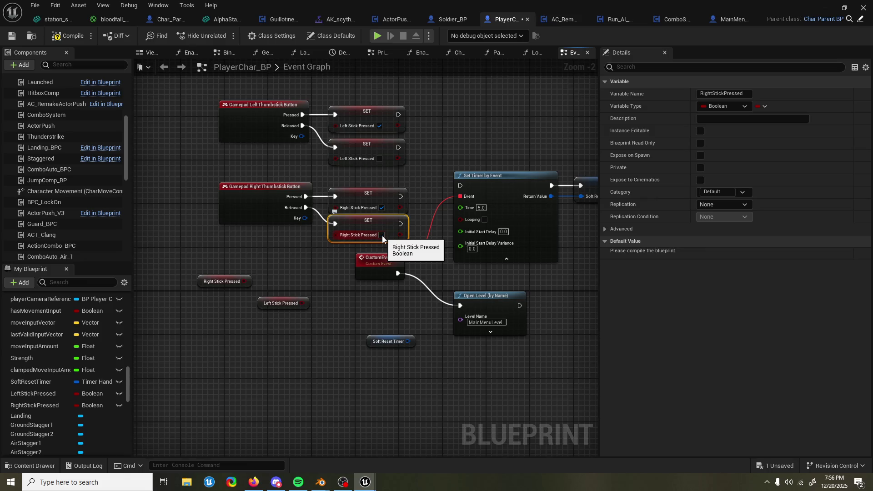
drag(418, 175, 442, 172)
mouse_move(249, 96)
mouse_down()
mouse_move(407, 198)
mouse_move(417, 221)
mouse_move(335, 222)
mouse_move(415, 228)
mouse_up()
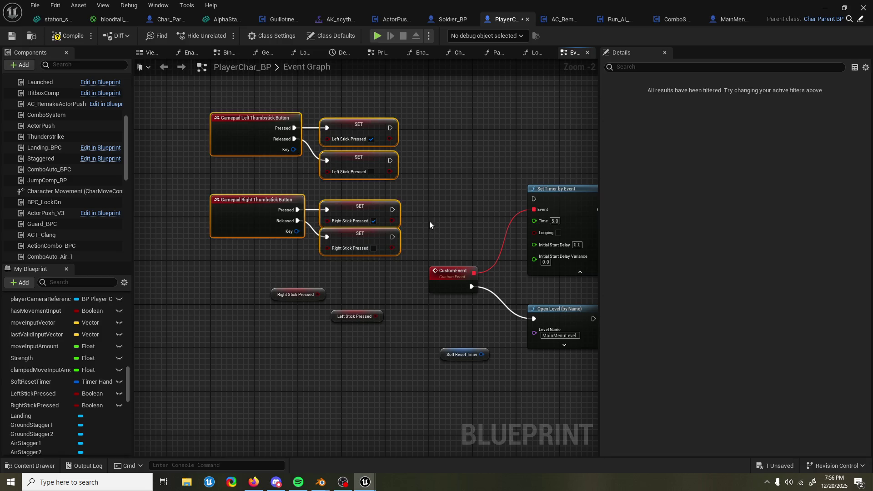
click(431, 219)
drag(436, 213, 424, 220)
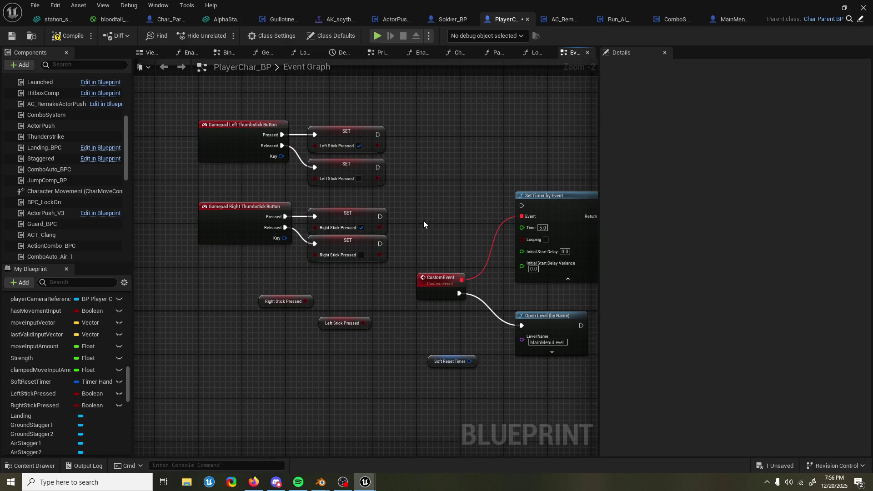
Place a Branch node, duplicate it, and shift the thumbstick events and SETs left
click(413, 225)
click(427, 220)
key(ctrl+c)
key(ctrl+v)
drag(438, 196, 451, 191)
mouse_move(225, 121)
mouse_down()
mouse_move(411, 204)
mouse_move(204, 132)
mouse_move(227, 132)
mouse_up()
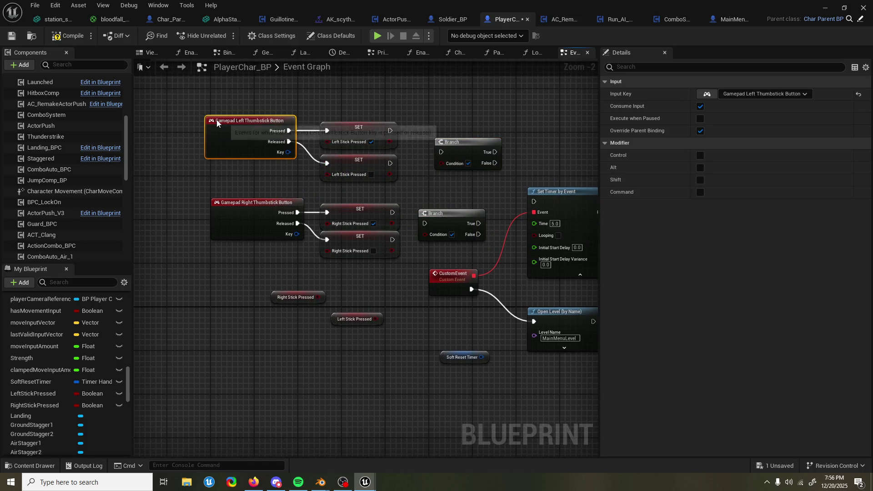
mouse_move(178, 105)
mouse_down()
mouse_move(451, 238)
mouse_move(399, 225)
mouse_up()
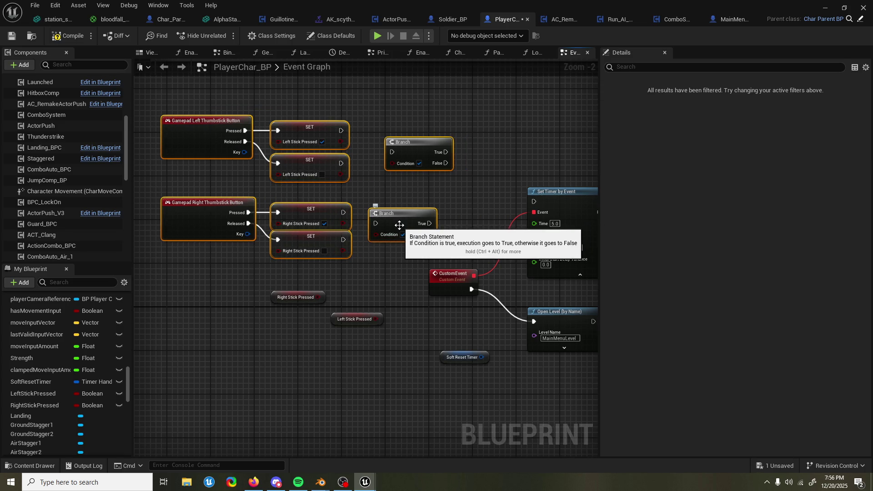
Wire the Left and Right Stick Pressed SETs into one Branch, deleting the extra Branch
drag(422, 149, 413, 153)
mouse_move(344, 131)
mouse_down()
mouse_move(347, 143)
mouse_move(384, 153)
mouse_up()
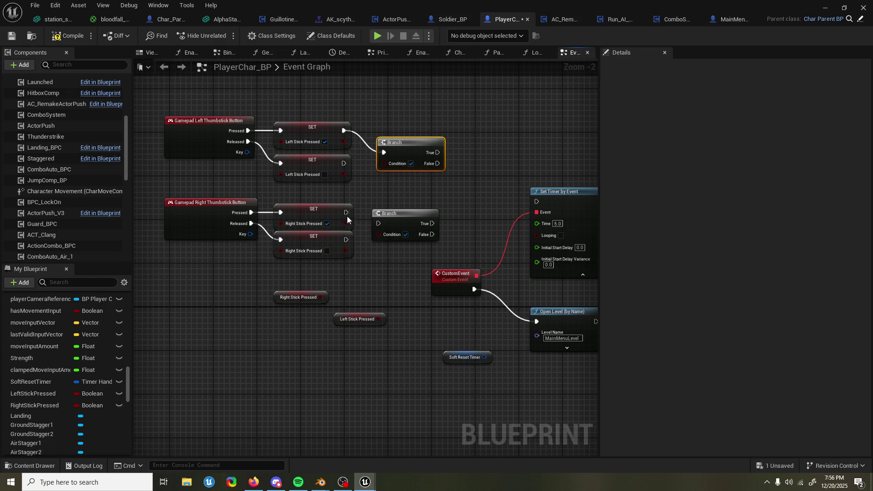
drag(407, 223, 413, 212)
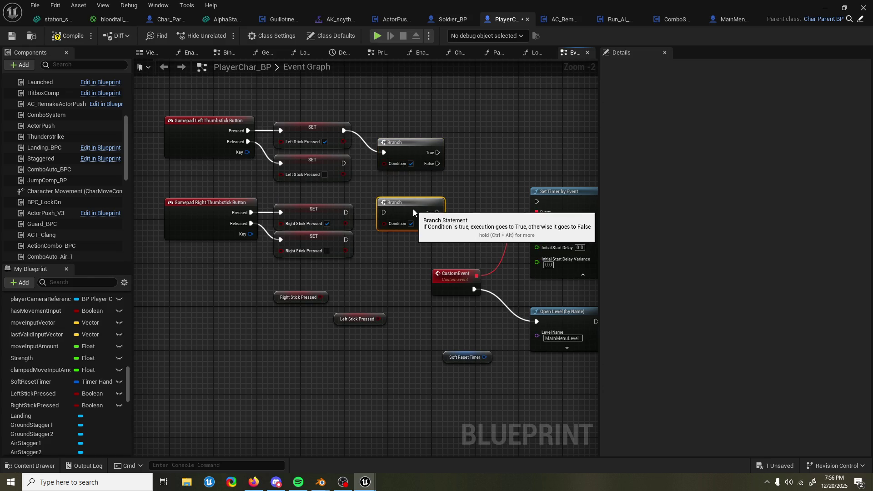
key(Delete)
drag(406, 149, 427, 176)
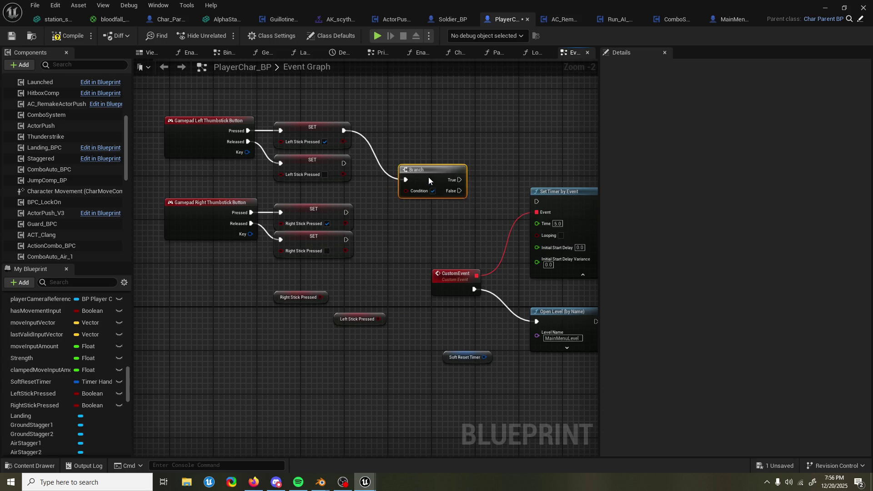
mouse_move(346, 212)
mouse_down()
mouse_move(405, 179)
mouse_move(432, 180)
mouse_up()
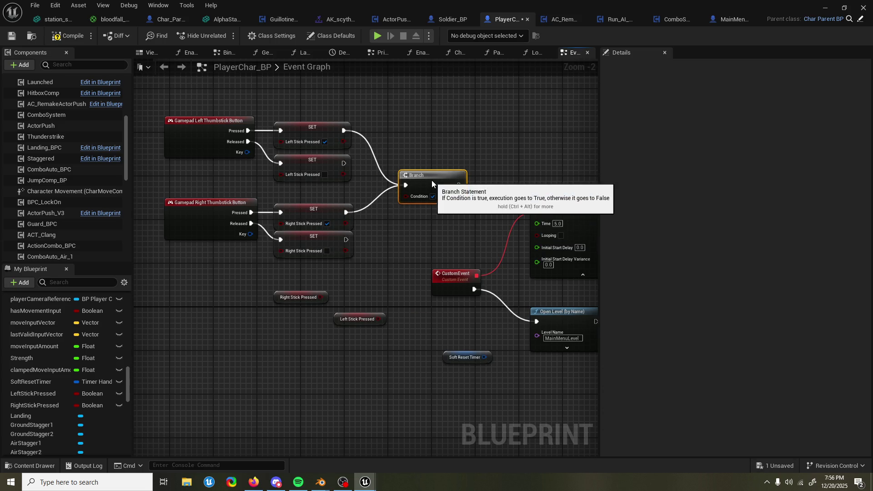
Add an AND Boolean of Right and Left Stick Pressed for the Branch condition
mouse_move(342, 319)
mouse_down()
mouse_move(282, 313)
mouse_move(371, 277)
mouse_up()
text(and bo)
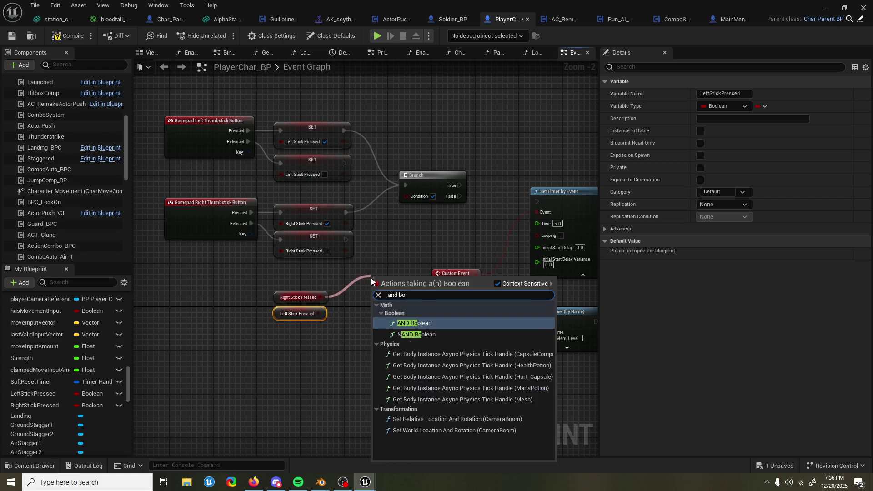
key(Return)
drag(317, 313, 373, 289)
mouse_move(398, 284)
mouse_down()
mouse_move(370, 300)
mouse_move(409, 196)
mouse_up()
scroll(335, 263, up, 1)
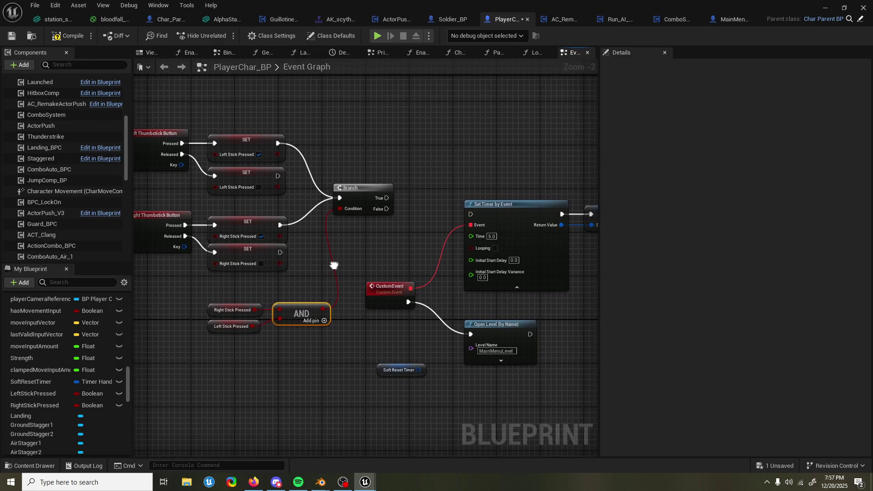
scroll(356, 242, down, 1)
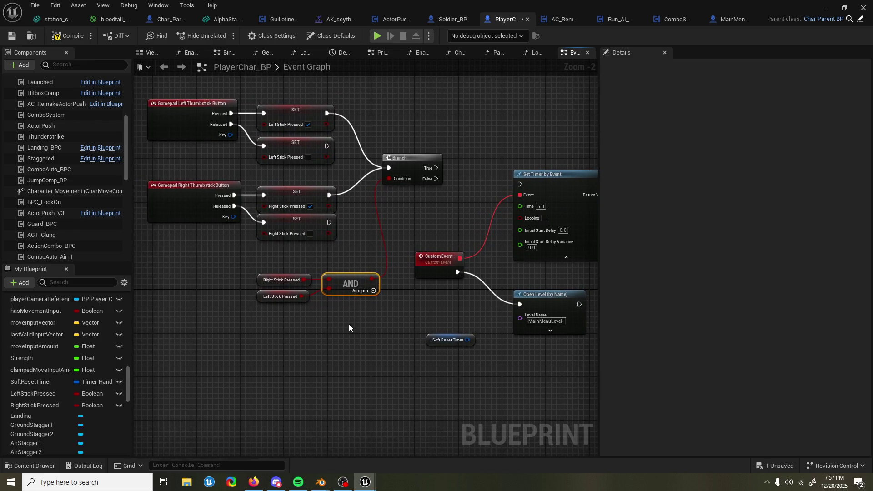
right_click(294, 344)
Add Clear and Invalidate Timer by Handle, fed by Soft Reset Timer and both stick releases
text(clear and in)
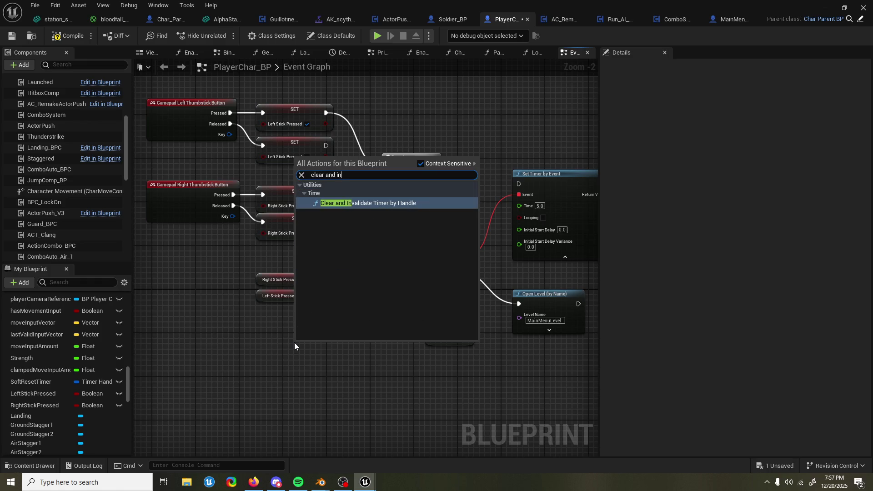
key(Return)
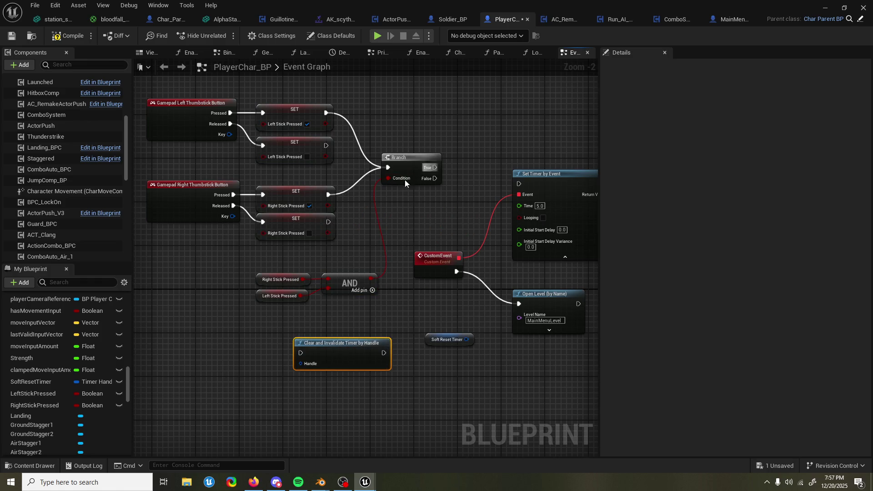
mouse_move(446, 342)
mouse_down()
mouse_move(239, 369)
mouse_move(308, 359)
mouse_up()
drag(332, 224, 305, 354)
mouse_move(331, 146)
mouse_down()
mouse_move(305, 354)
mouse_move(497, 132)
mouse_move(492, 142)
mouse_up()
click(329, 360)
click(368, 186)
drag(369, 186, 446, 196)
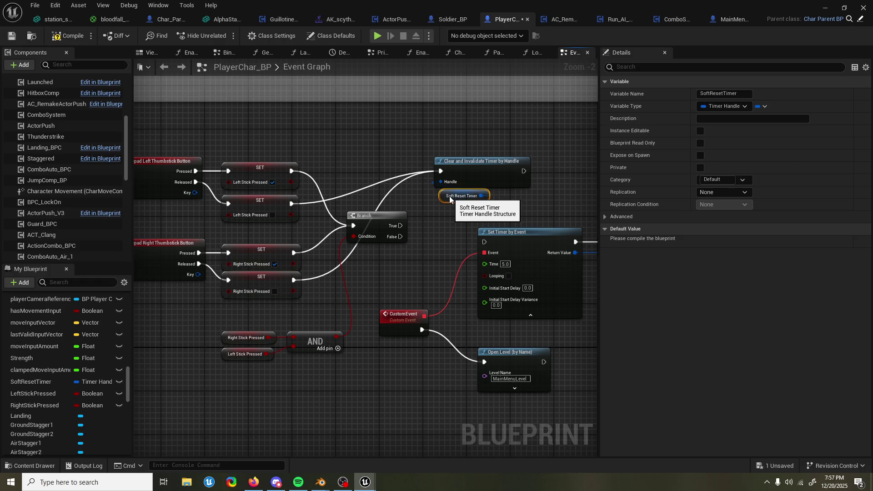
scroll(446, 196, up, 1)
scroll(401, 219, down, 1)
Wire Branch True into Set Timer by Event and save PlayerChar_BP
mouse_move(394, 211)
mouse_down()
mouse_move(474, 236)
mouse_move(478, 228)
mouse_up()
mouse_move(582, 181)
mouse_down()
mouse_move(486, 178)
mouse_move(507, 179)
mouse_up()
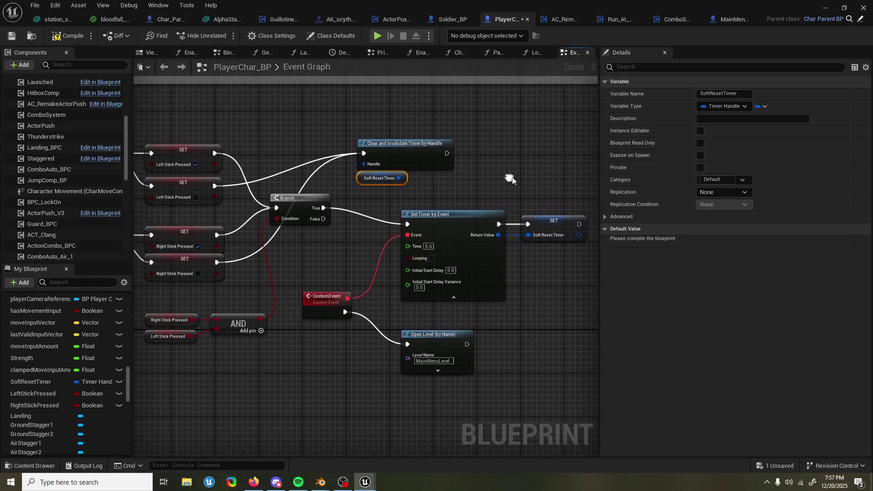
scroll(455, 179, down, 1)
key(ctrl+s)
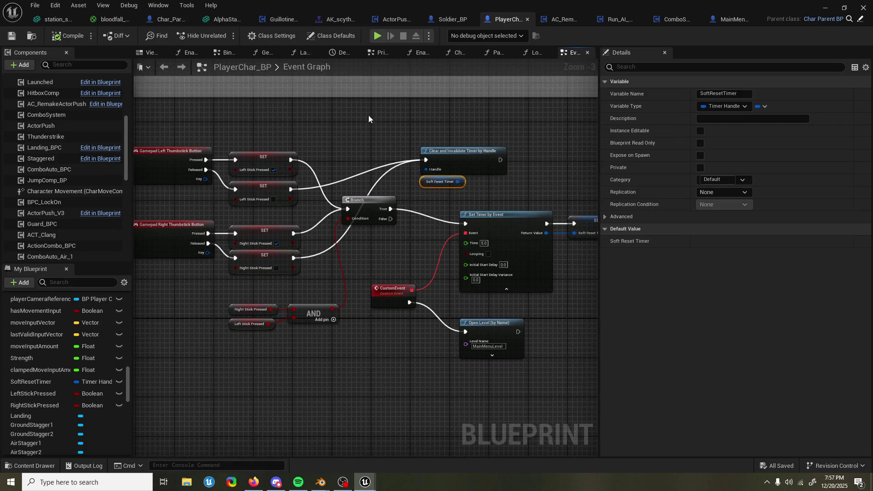
key(super+Down)
key(super+Down)
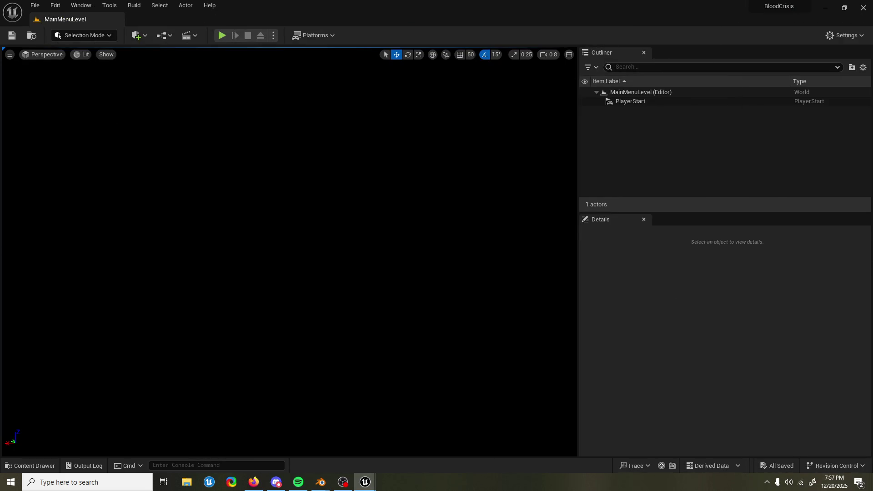
Start a play-in-editor session of the Graveyard level and focus the game viewport
click(222, 35)
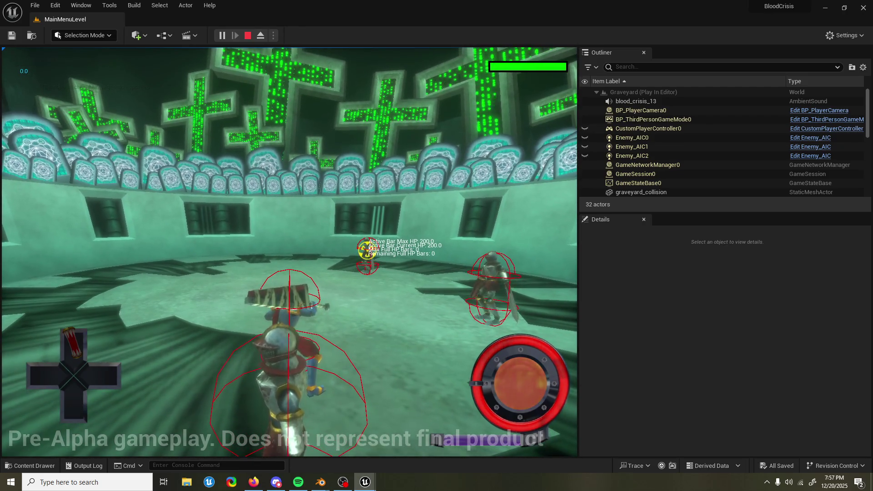
key(alt+Tab)
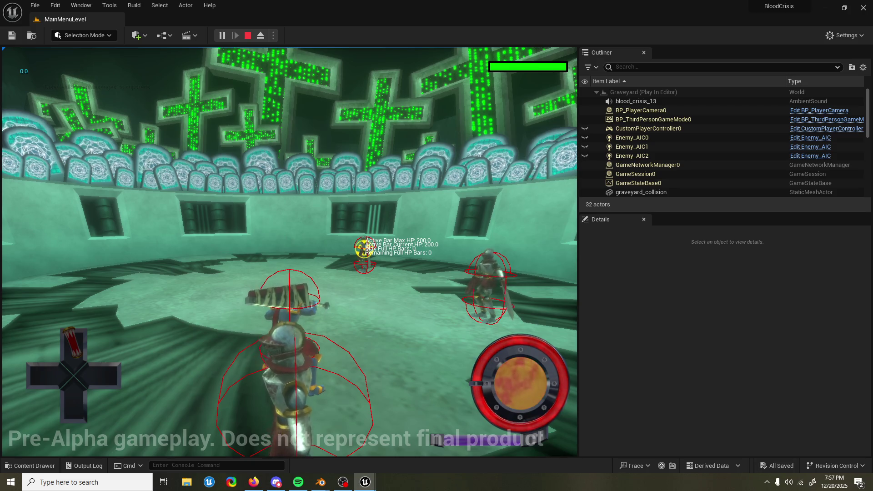
click(361, 125)
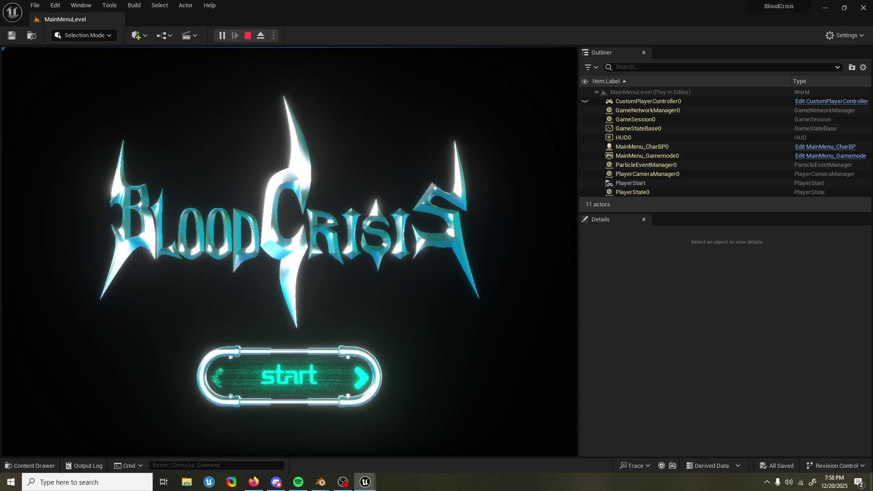
Start the game from the BloodCrisis title menu, stop play with Esc, then relaunch play
key(Return)
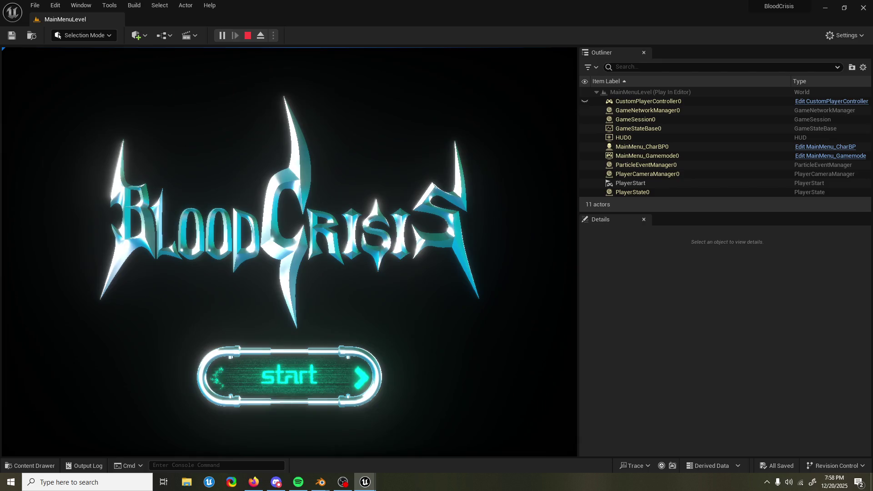
key(Return)
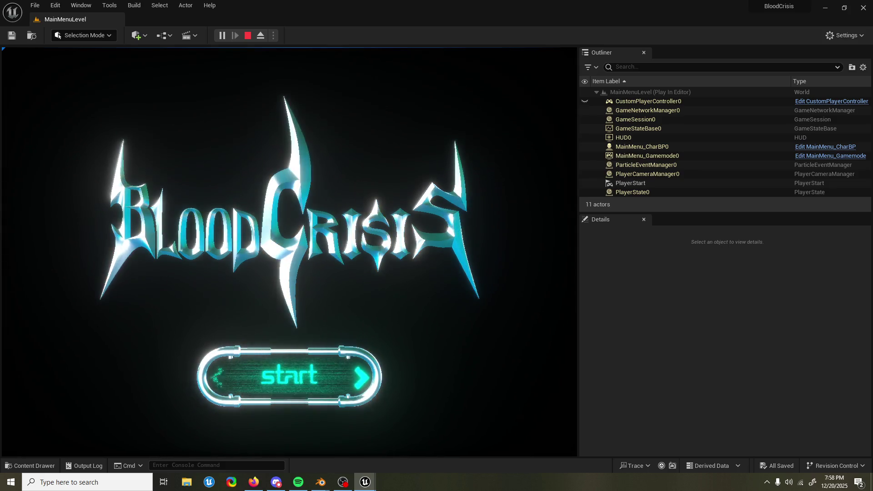
key(Escape)
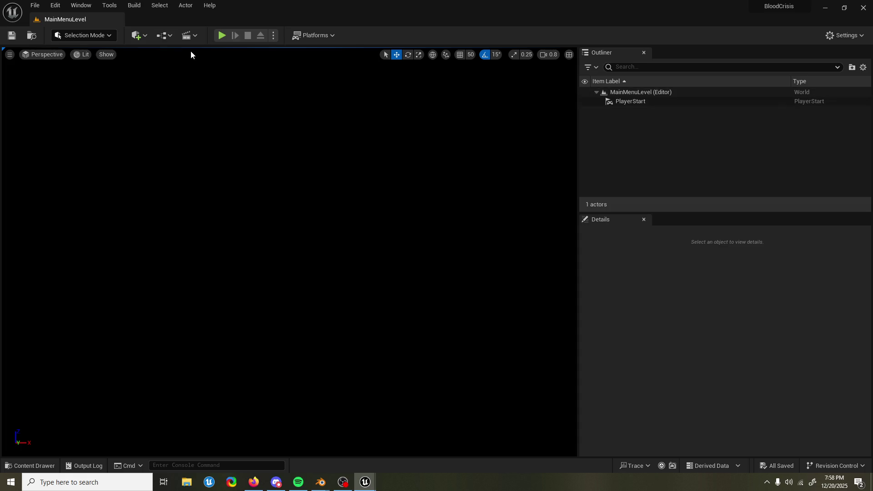
click(221, 35)
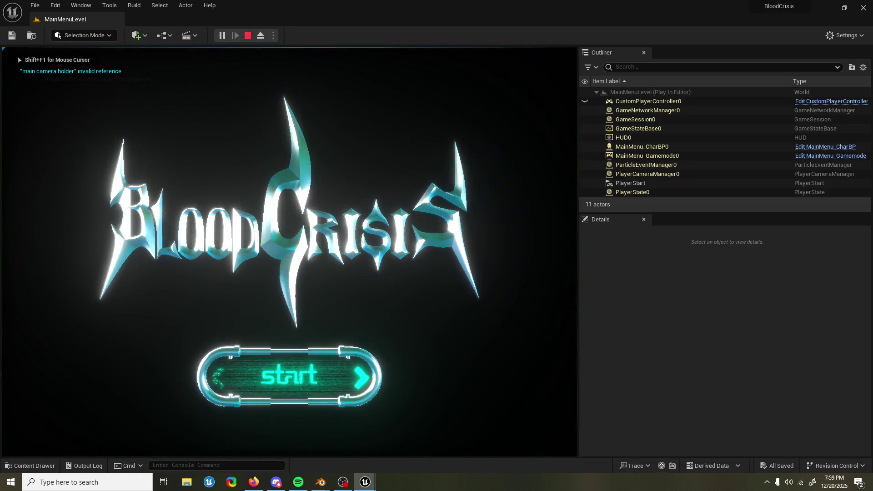
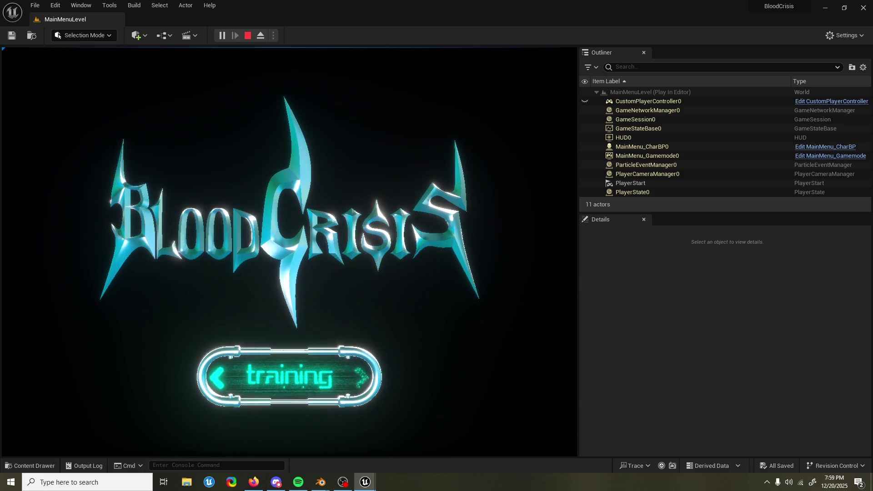
Stop the main menu play session and show the UI folder's contents in the Content Drawer
key(Escape)
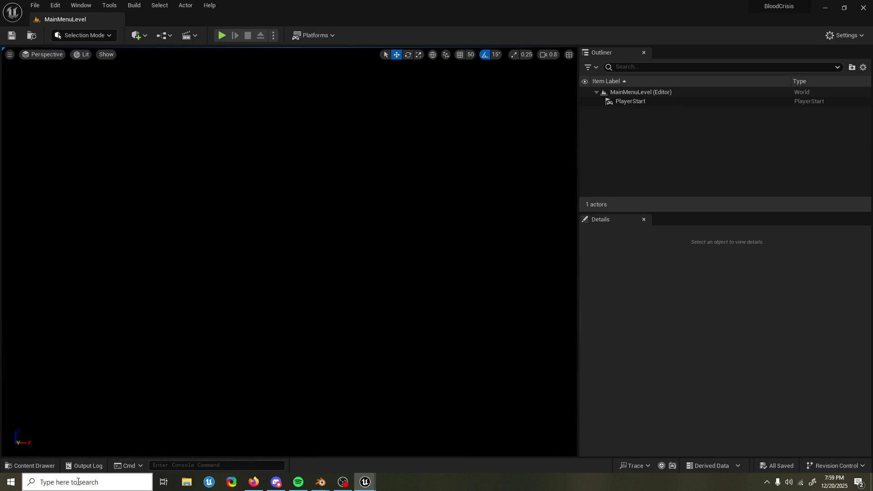
click(28, 465)
click(166, 259)
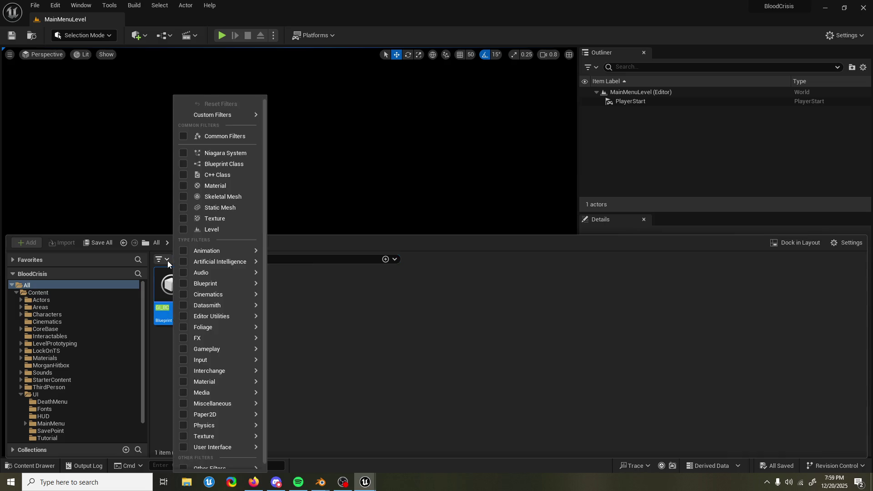
click(394, 284)
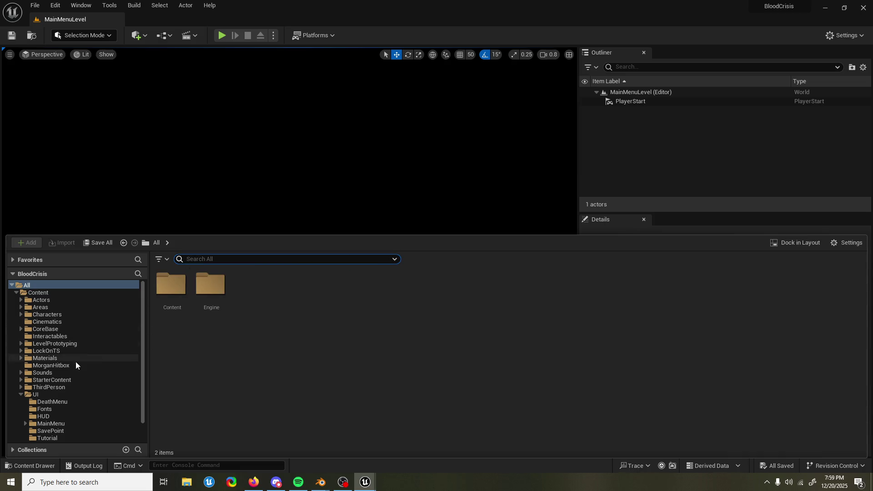
scroll(68, 386, down, 1)
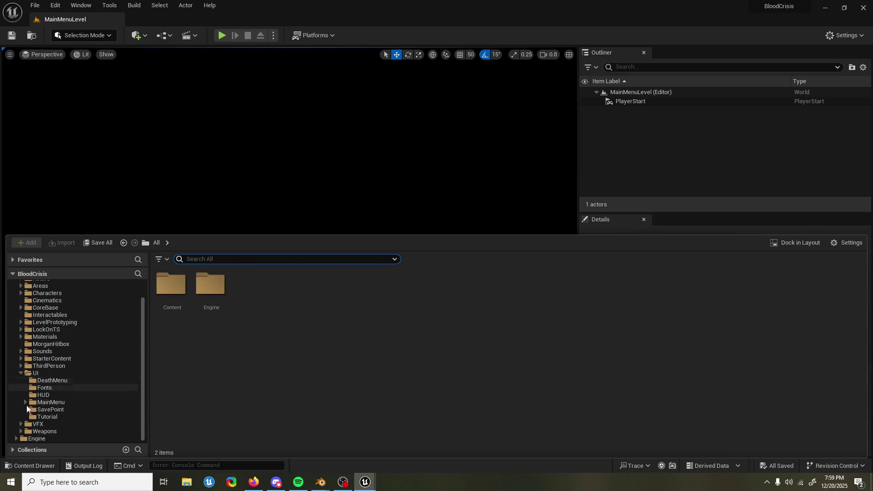
click(20, 373)
click(61, 395)
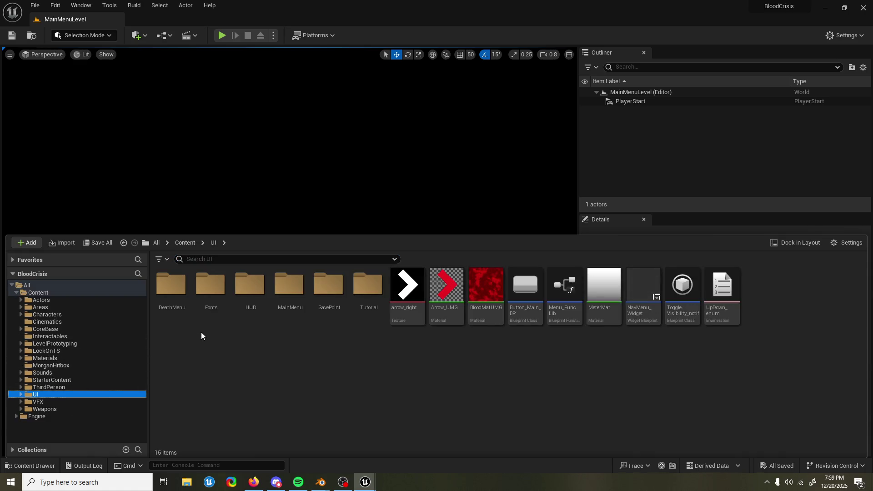
Open the Logo_SKM skeletal mesh from UI > MainMenu > Logo and view it from the side
double_click(290, 286)
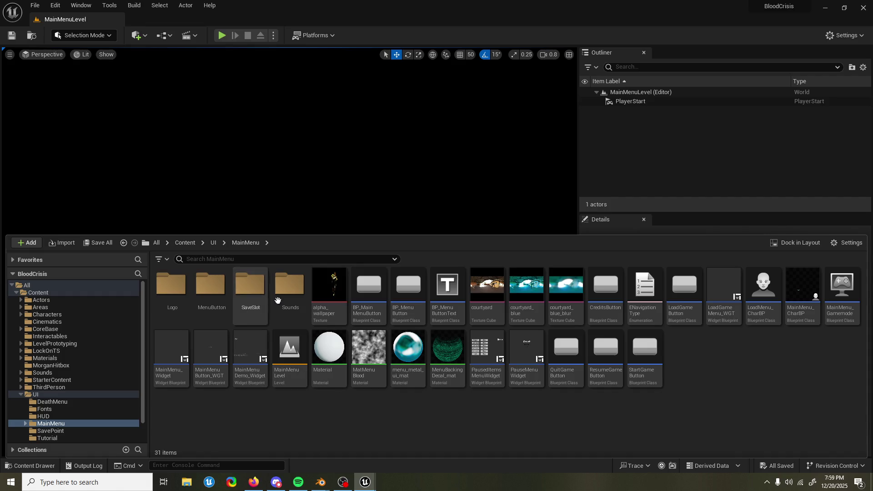
double_click(171, 286)
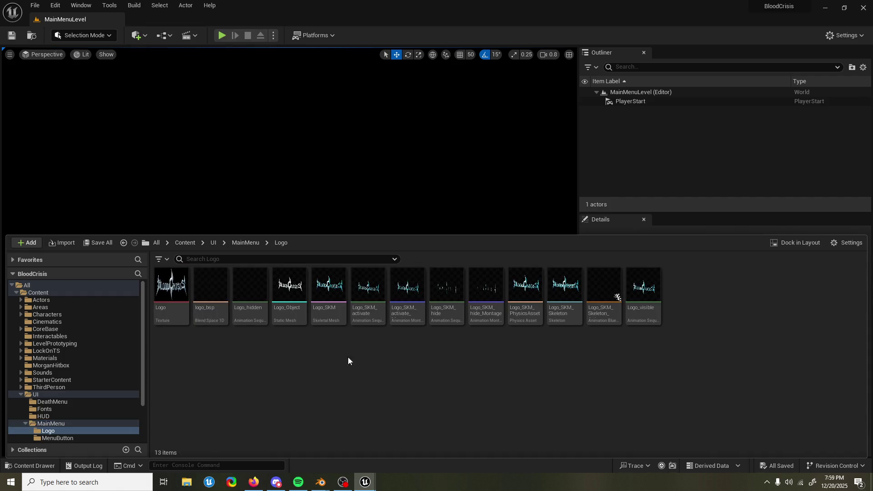
click(324, 297)
click(444, 112)
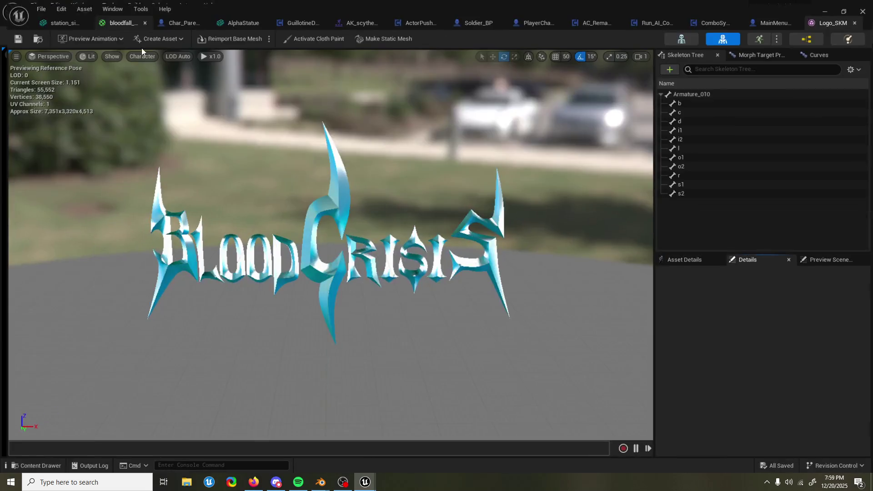
drag(299, 191, 704, 191)
click(825, 8)
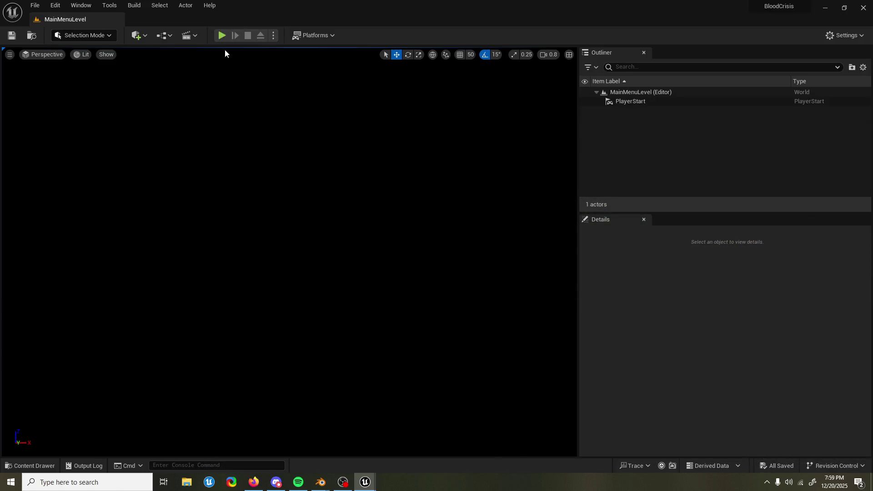
click(220, 37)
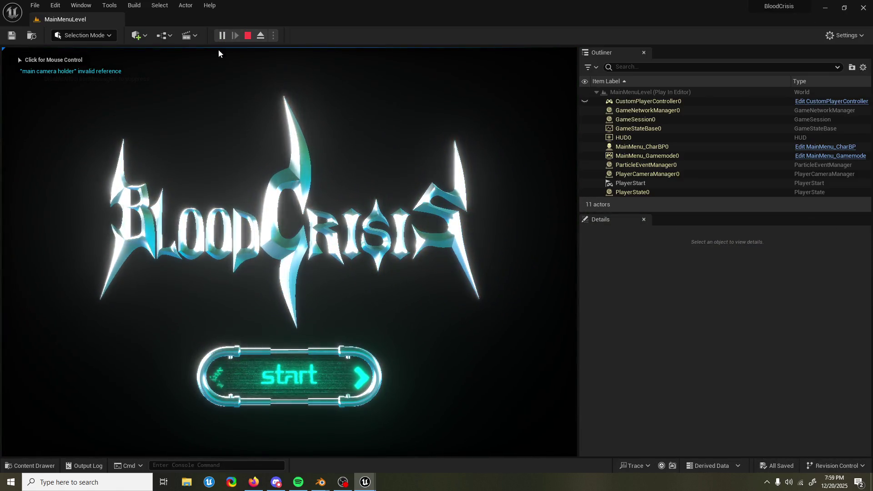
click(218, 53)
key(Escape)
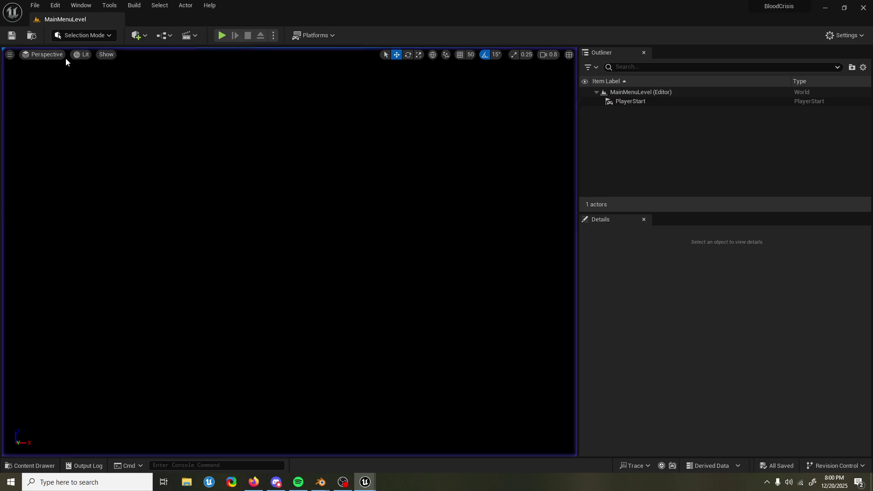
click(222, 35)
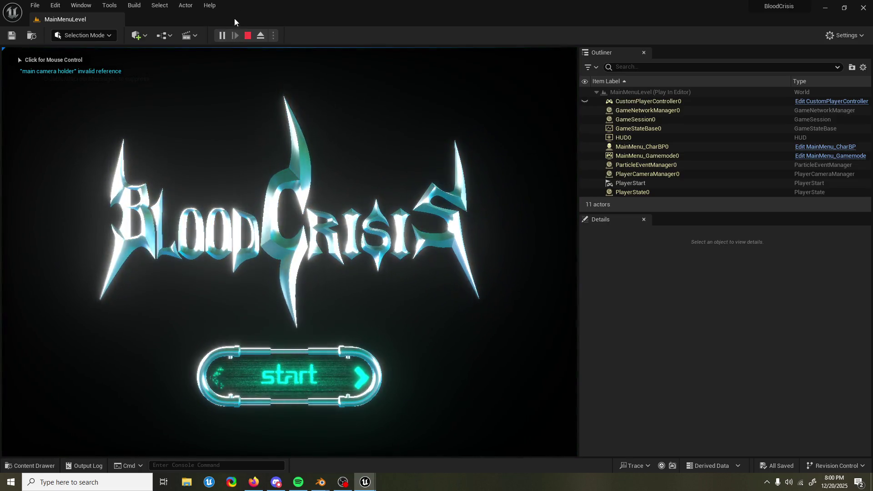
click(248, 36)
click(222, 35)
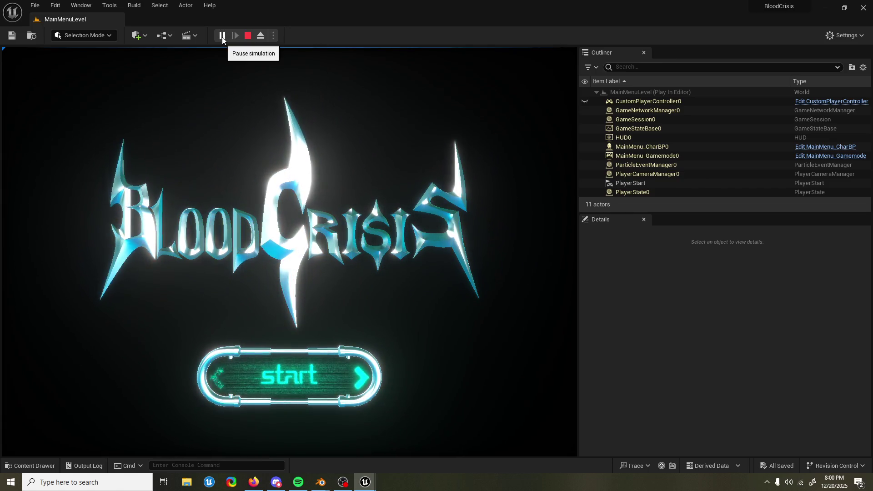
mouse_move(303, 485)
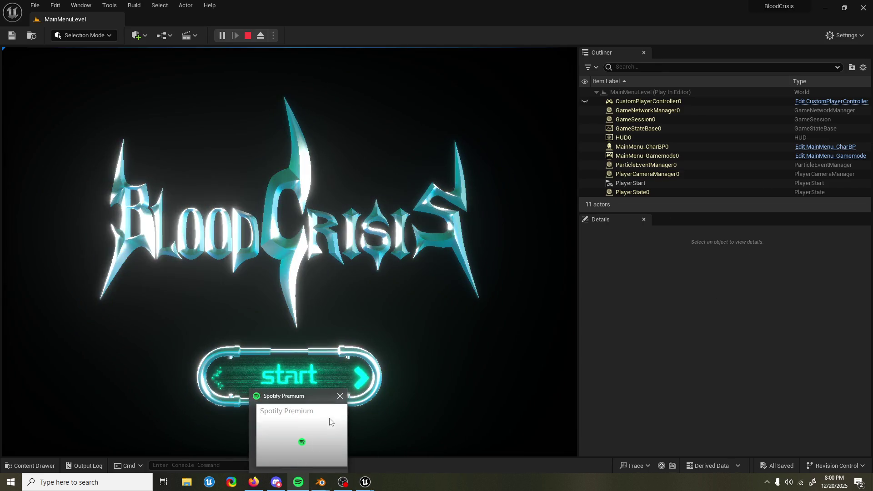
mouse_move(256, 486)
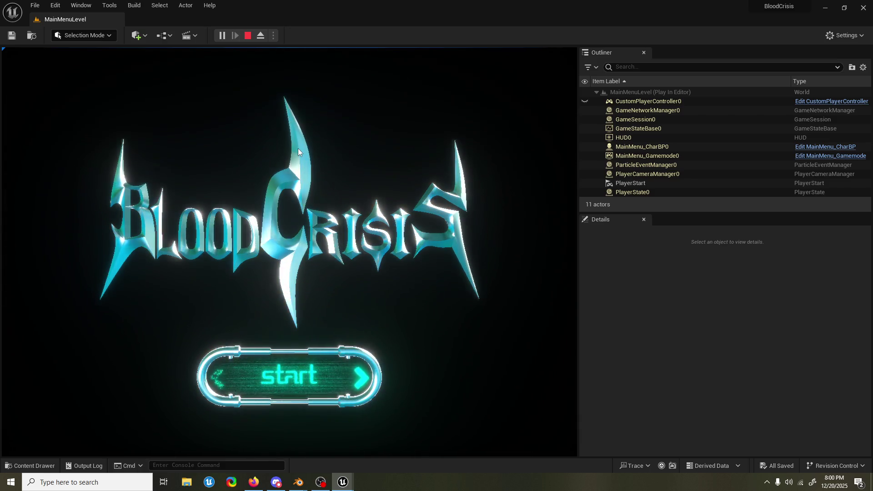
click(309, 159)
key(Escape)
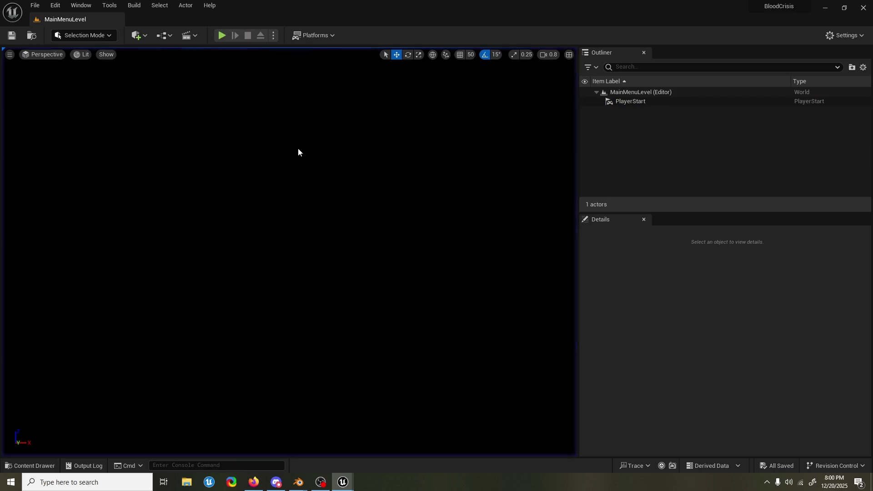
click(651, 101)
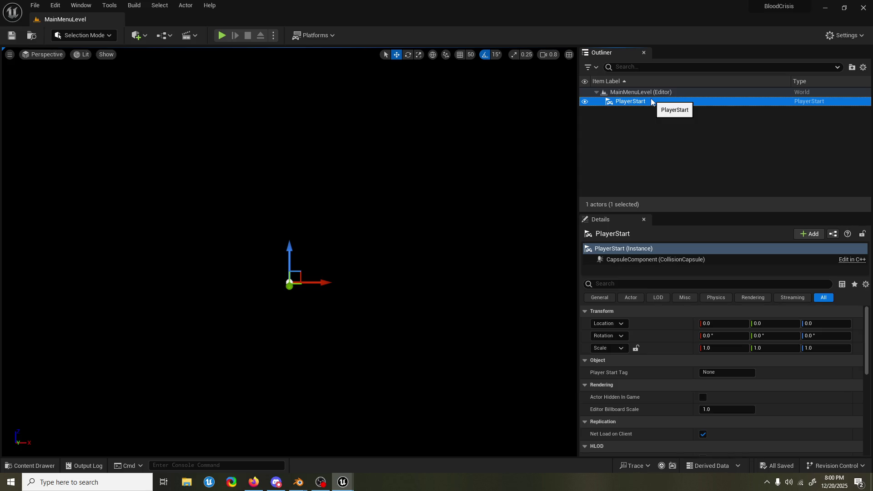
scroll(656, 333, down, 10)
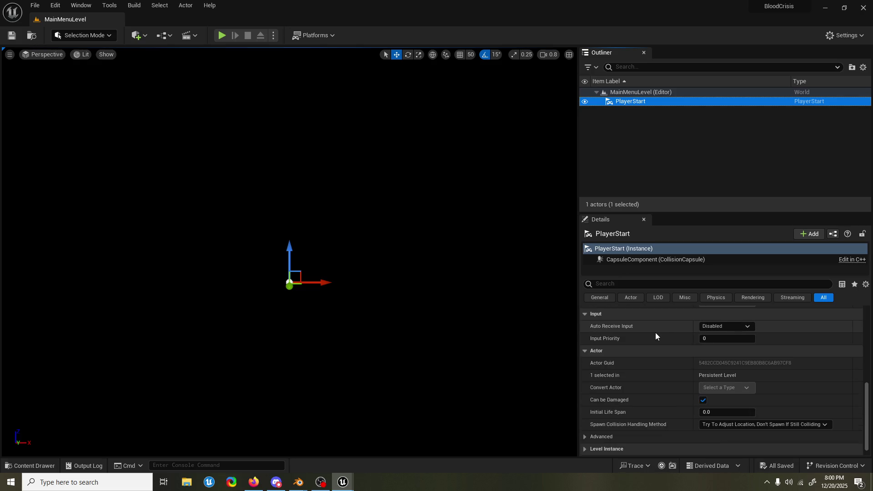
scroll(655, 335, down, 1)
scroll(651, 337, up, 8)
scroll(651, 336, up, 2)
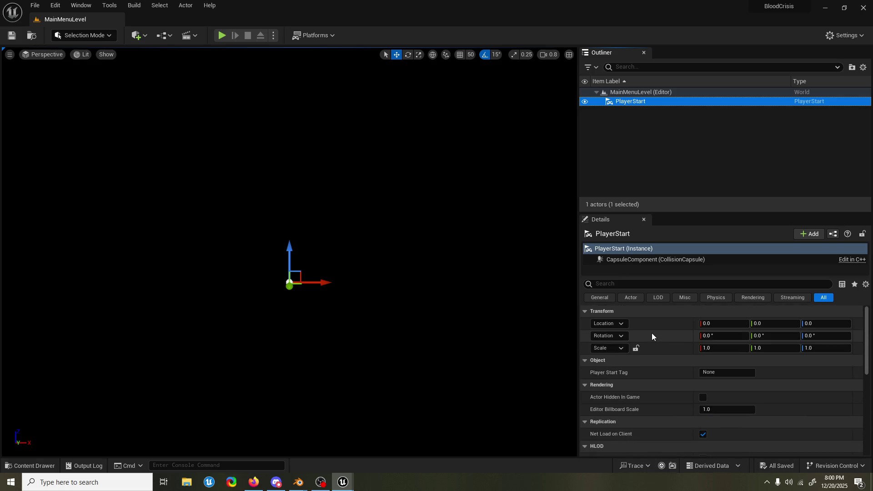
click(164, 36)
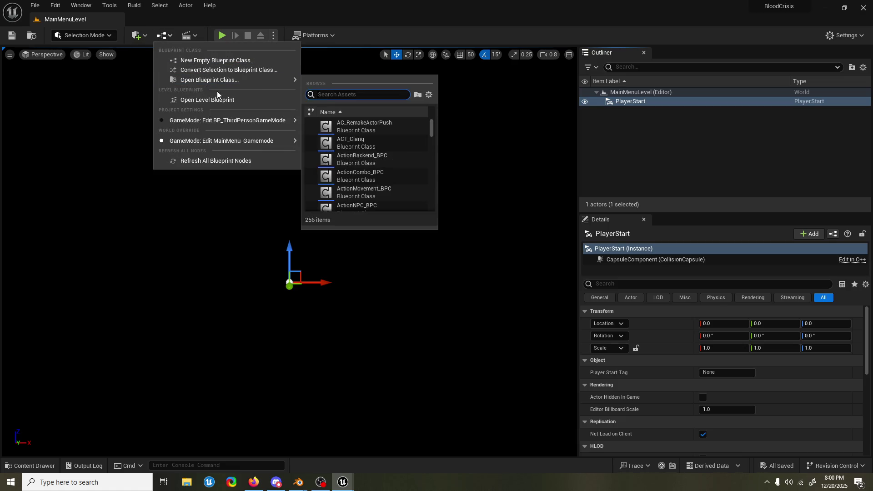
mouse_move(209, 83)
click(208, 100)
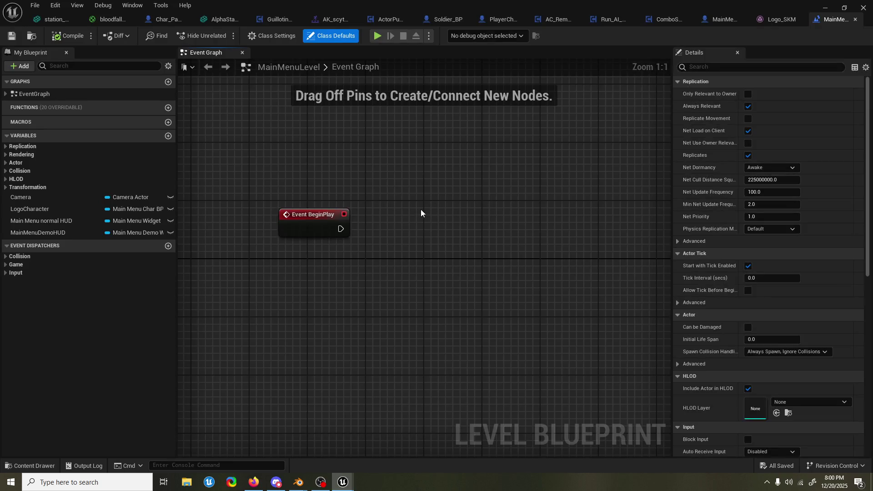
scroll(413, 212, up, 12)
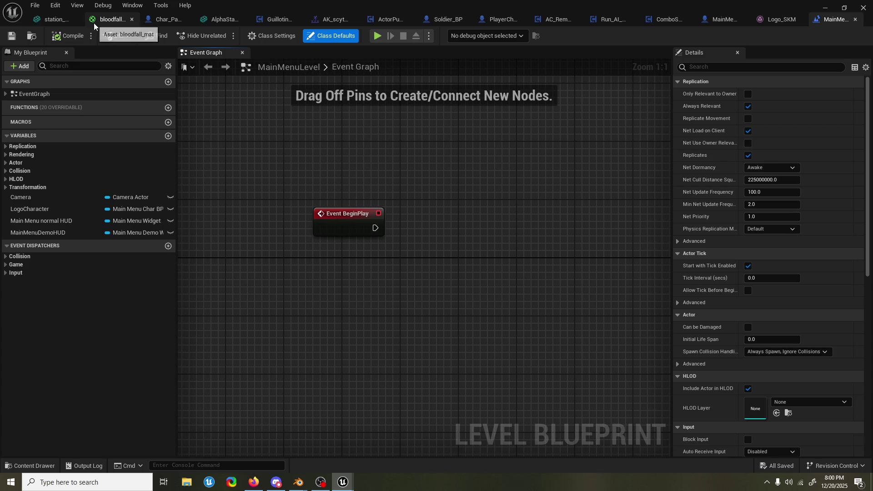
click(825, 9)
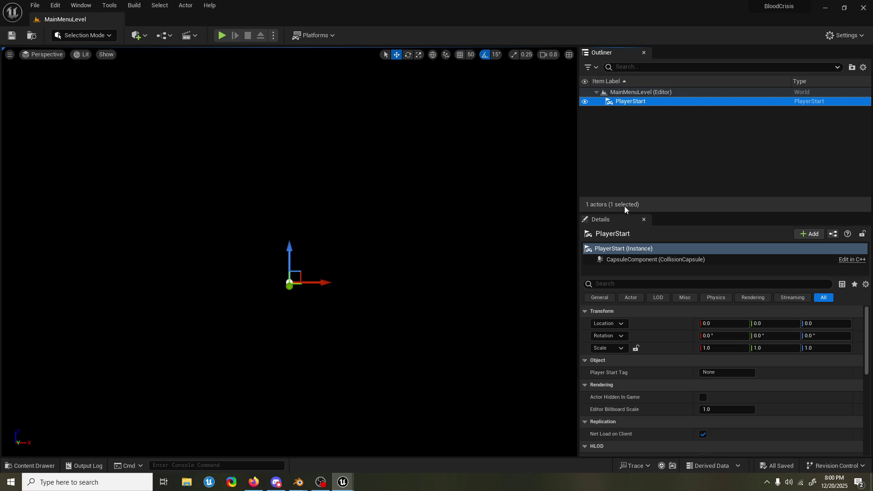
click(142, 35)
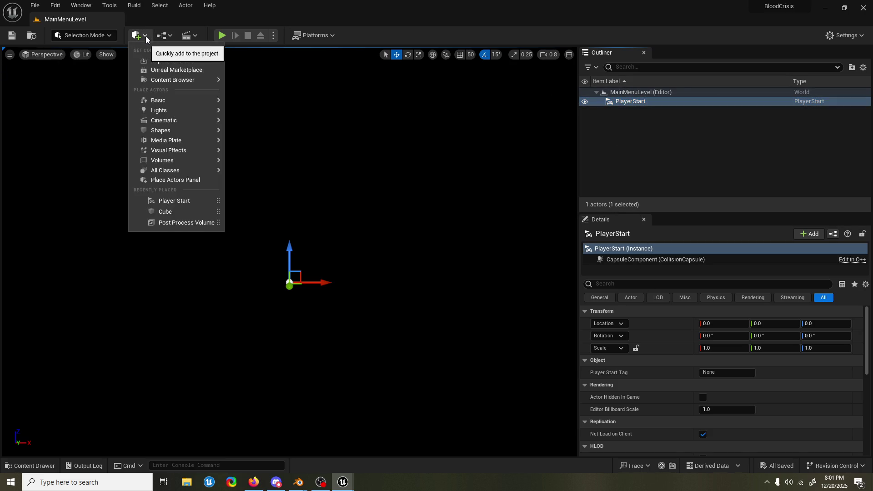
mouse_move(182, 162)
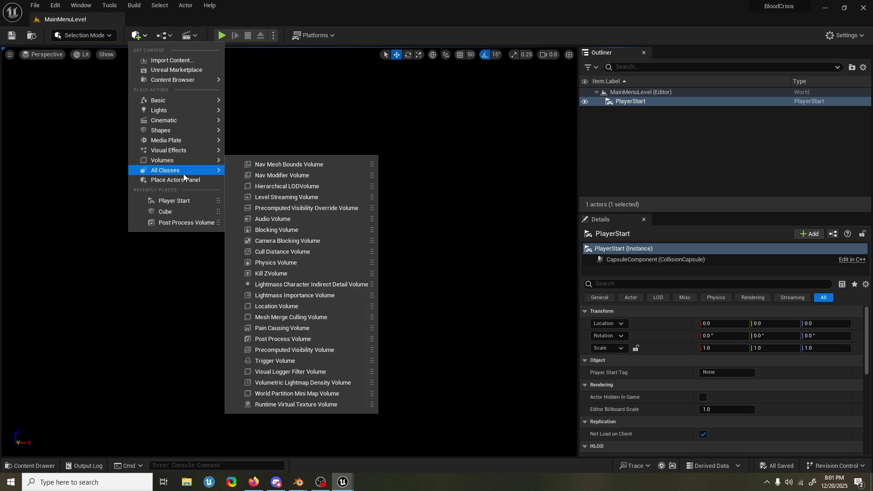
mouse_move(184, 111)
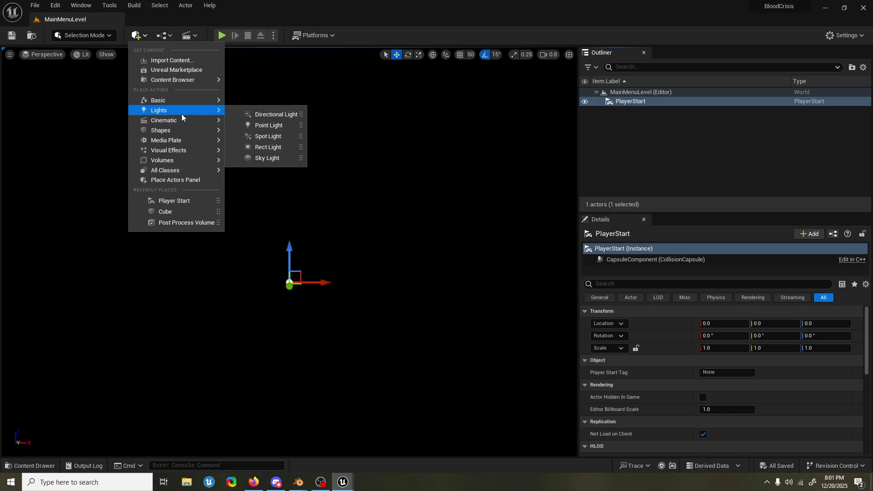
mouse_move(178, 130)
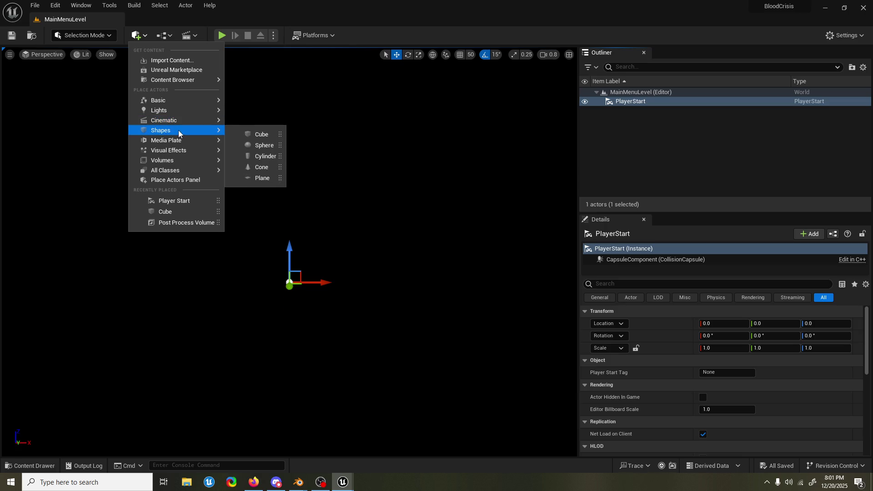
click(771, 111)
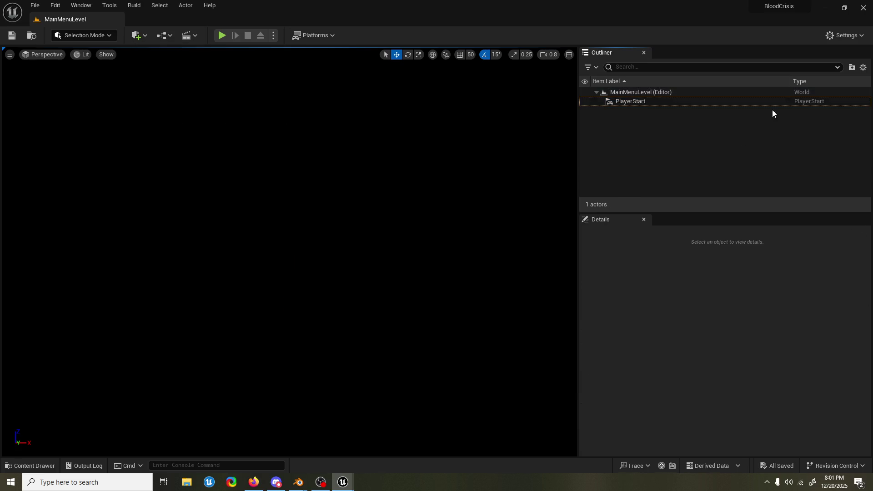
click(686, 282)
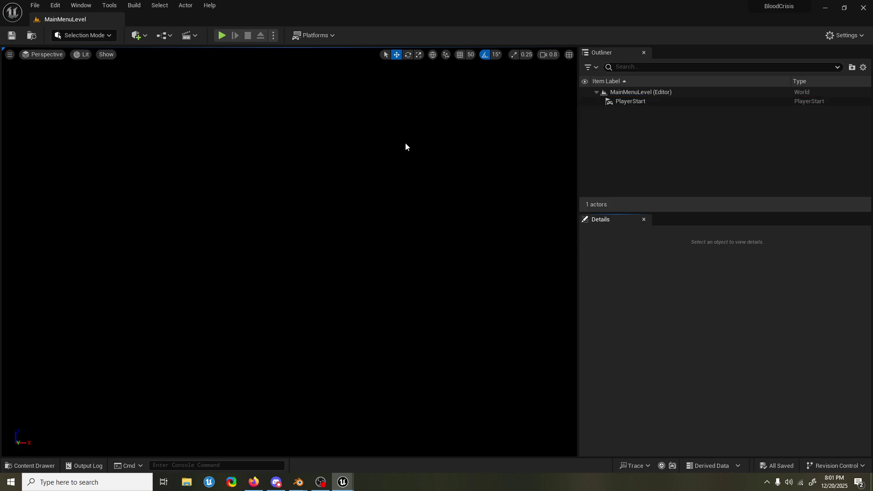
click(40, 6)
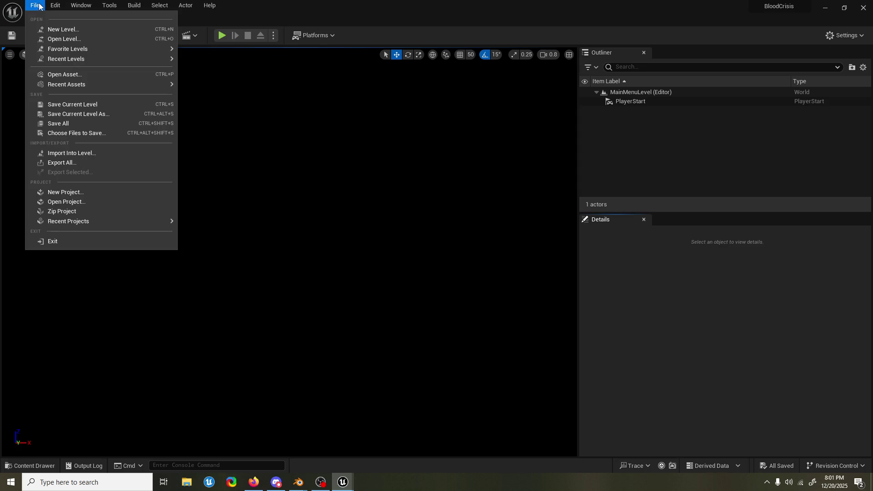
mouse_move(100, 61)
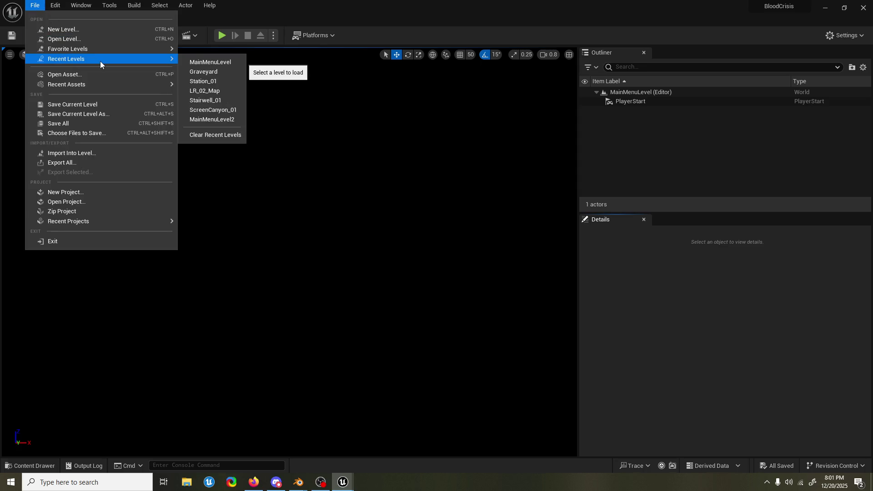
click(233, 72)
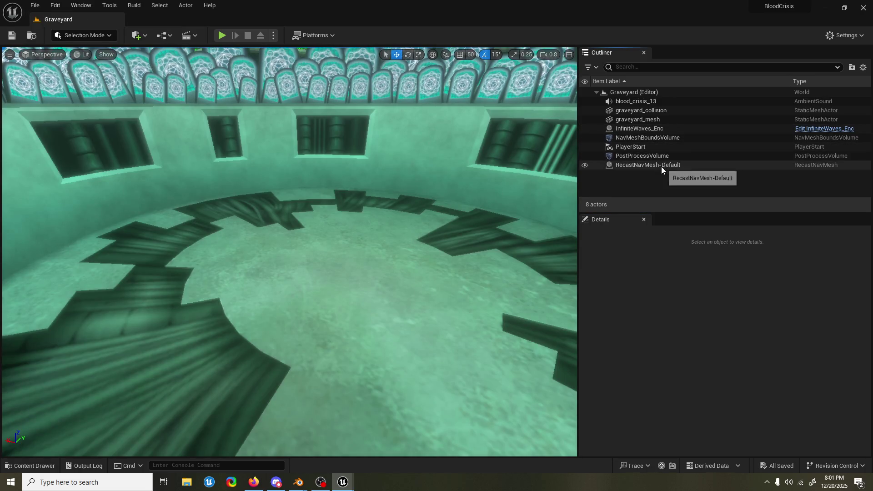
click(667, 101)
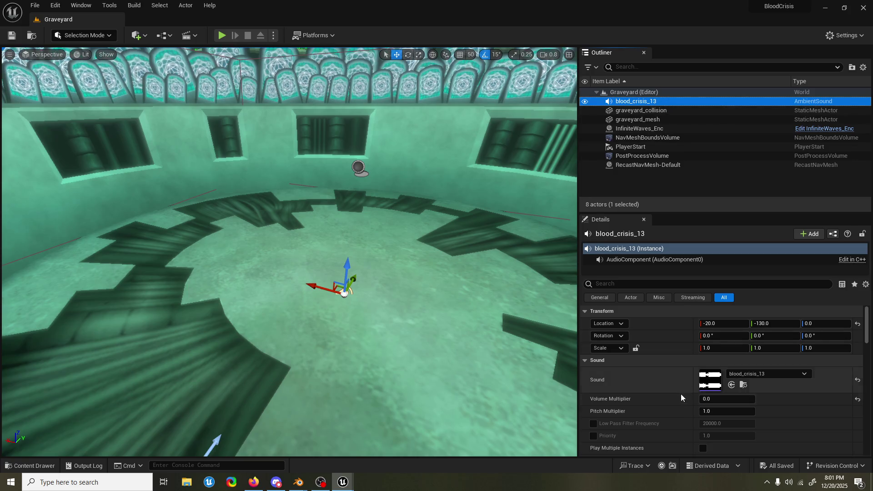
click(39, 6)
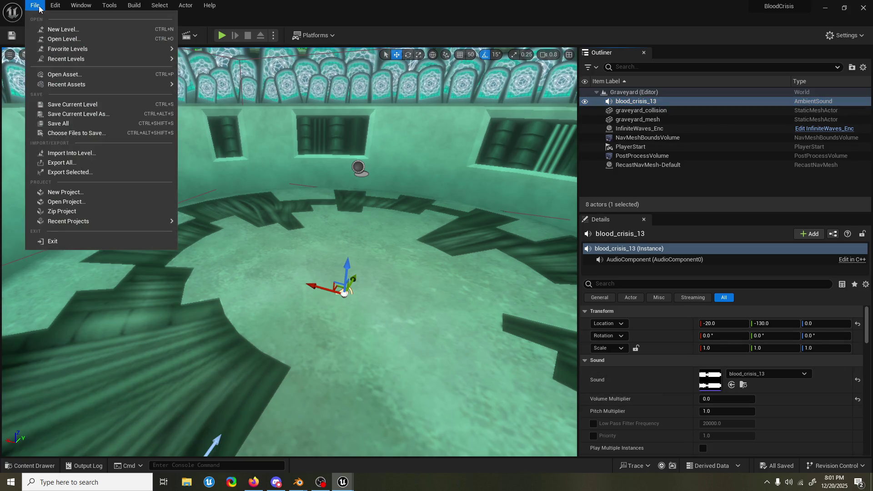
mouse_move(77, 58)
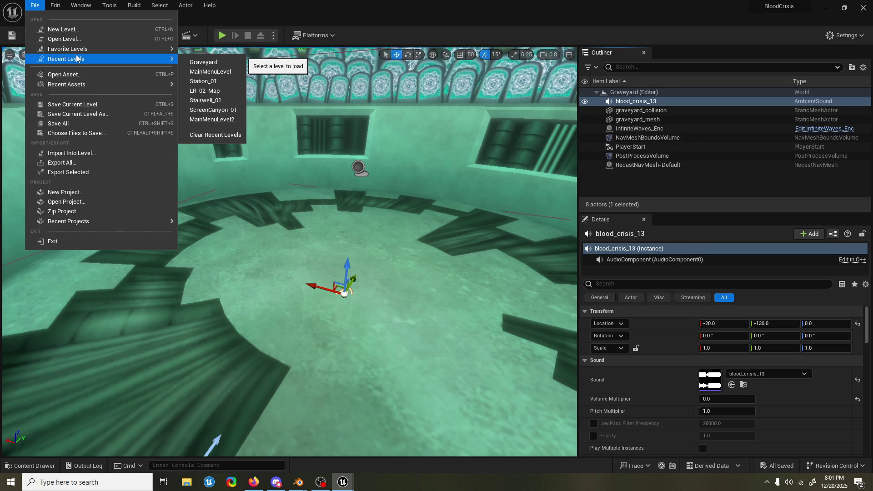
click(202, 71)
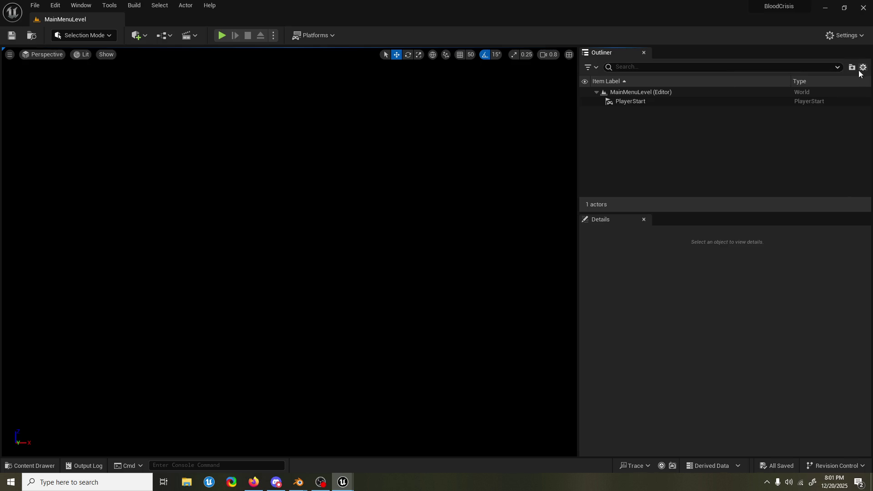
Search the whole project for 'music' and preview the menumusic sound
click(43, 464)
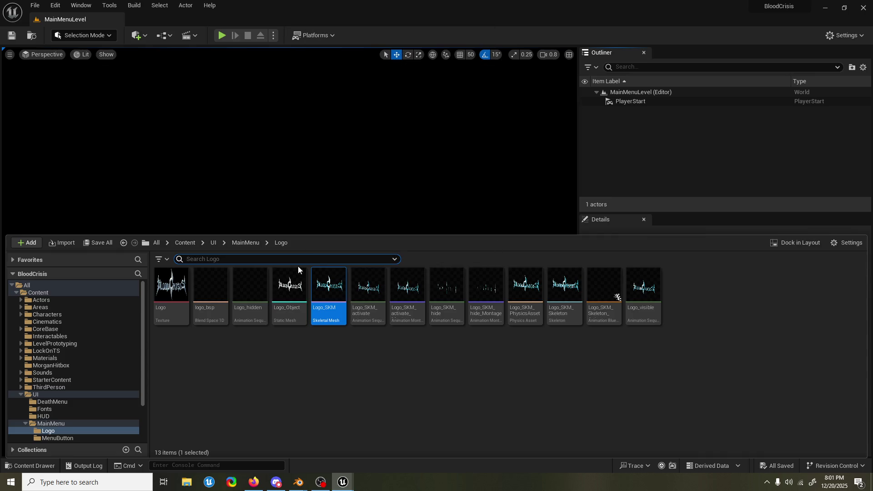
text(music)
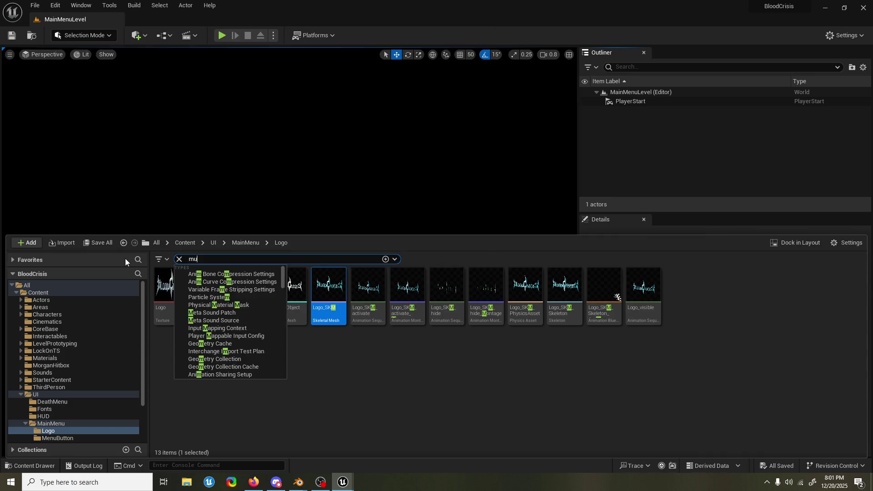
click(70, 285)
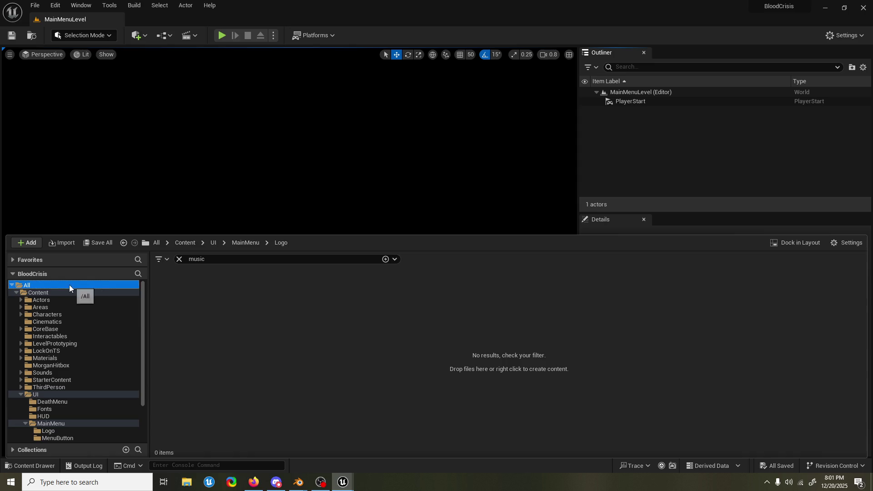
click(210, 284)
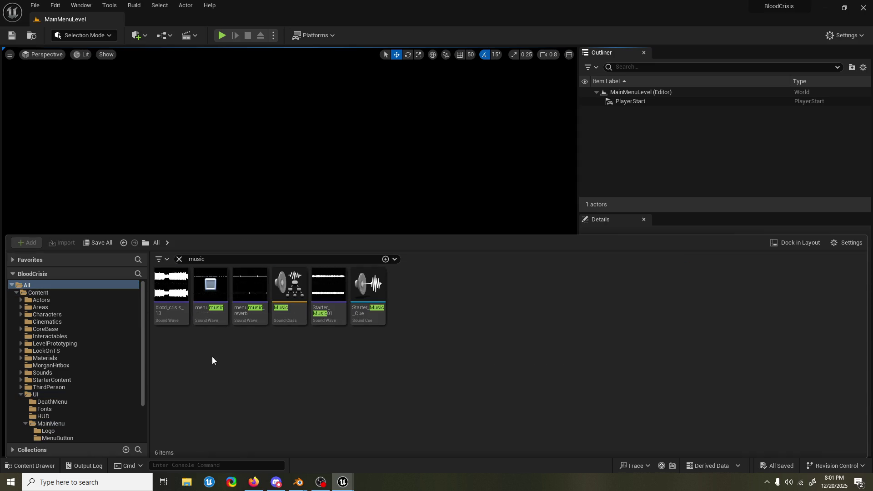
click(211, 284)
Place menumusic_reverb into MainMenuLevel as an ambient sound and start a play test
mouse_move(255, 304)
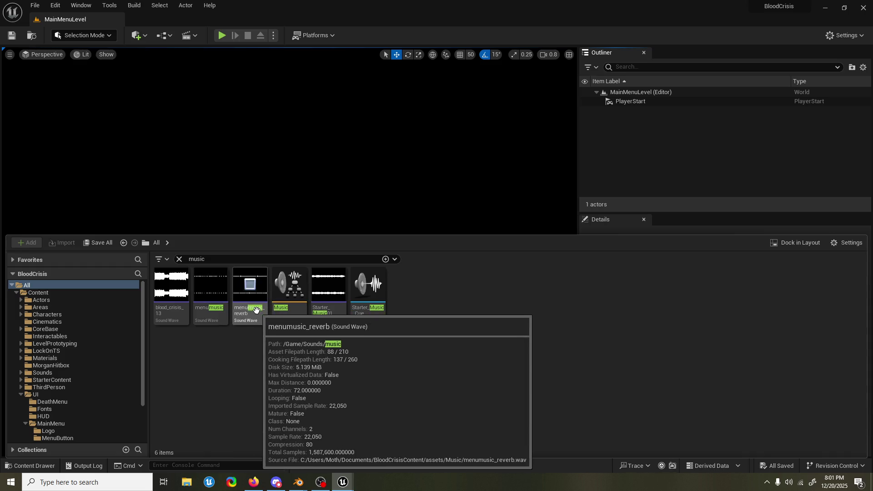
mouse_move(254, 313)
mouse_down()
mouse_move(606, 189)
mouse_move(660, 155)
mouse_up()
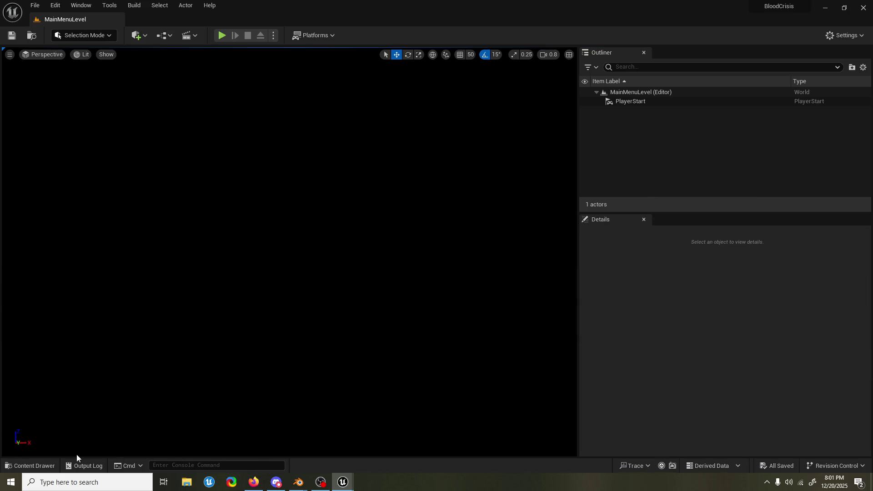
click(30, 466)
drag(251, 314, 264, 134)
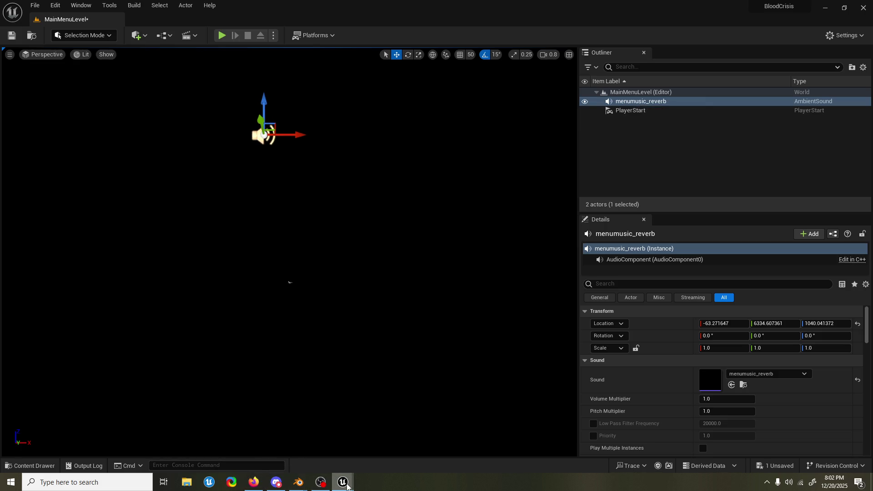
mouse_move(345, 484)
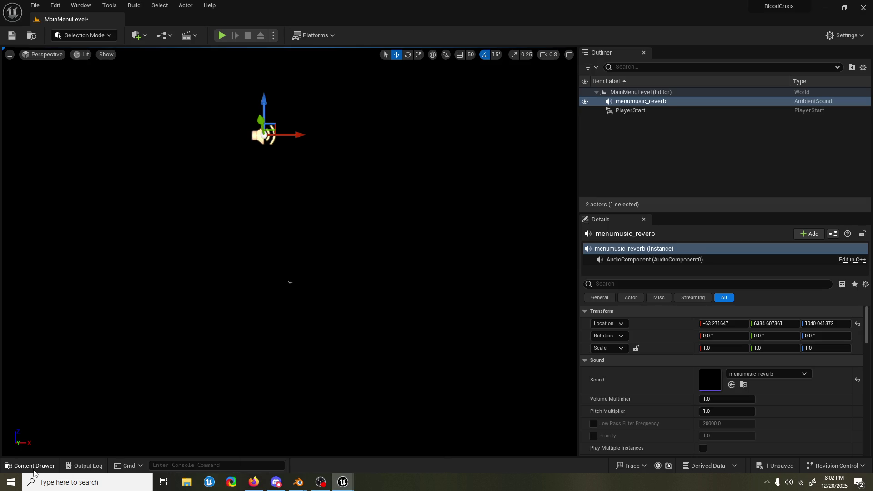
click(32, 466)
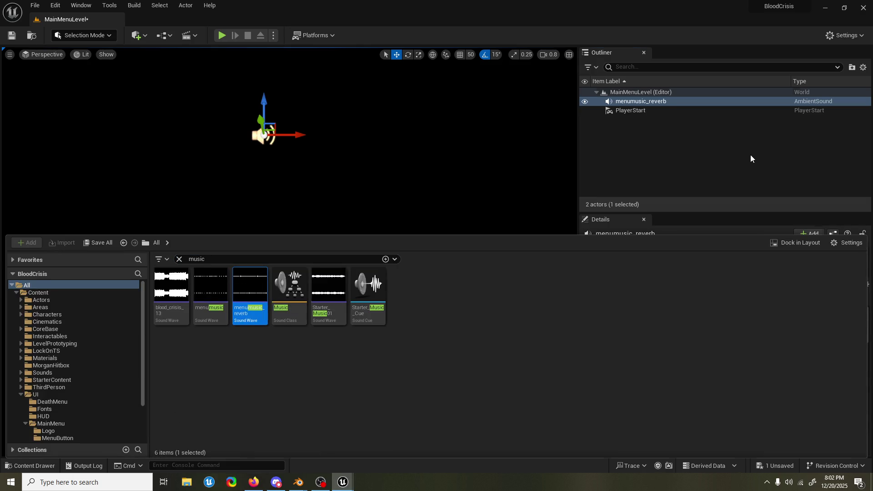
click(97, 119)
click(221, 36)
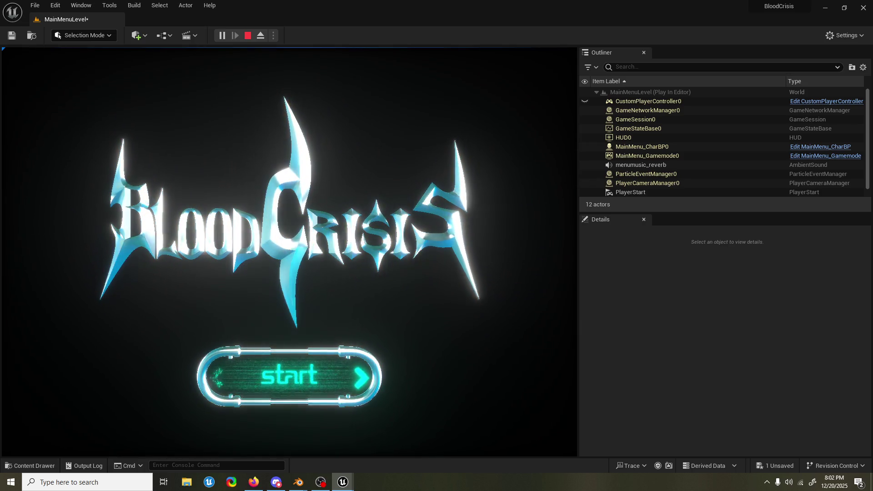
Stop the menu play test and select the menumusic_reverb actor in the Outliner
key(Escape)
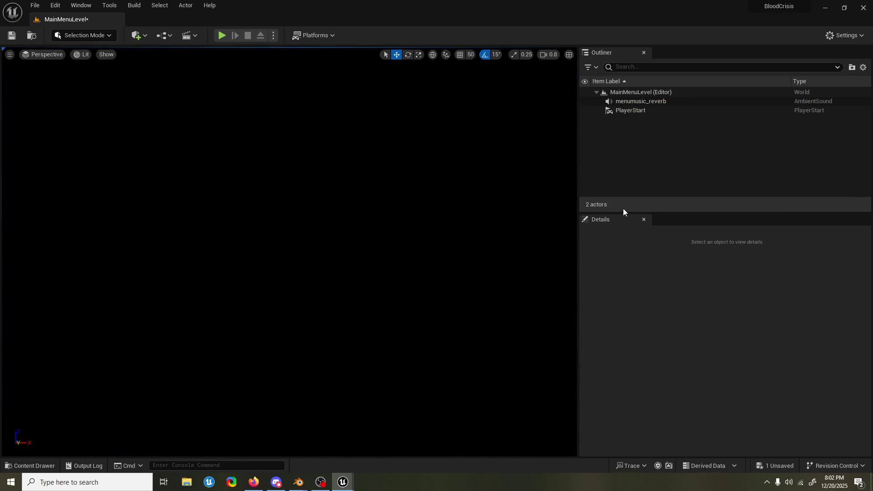
click(637, 102)
Set the sound's Volume Multiplier to 1.2 and play-test the menu music
click(716, 400)
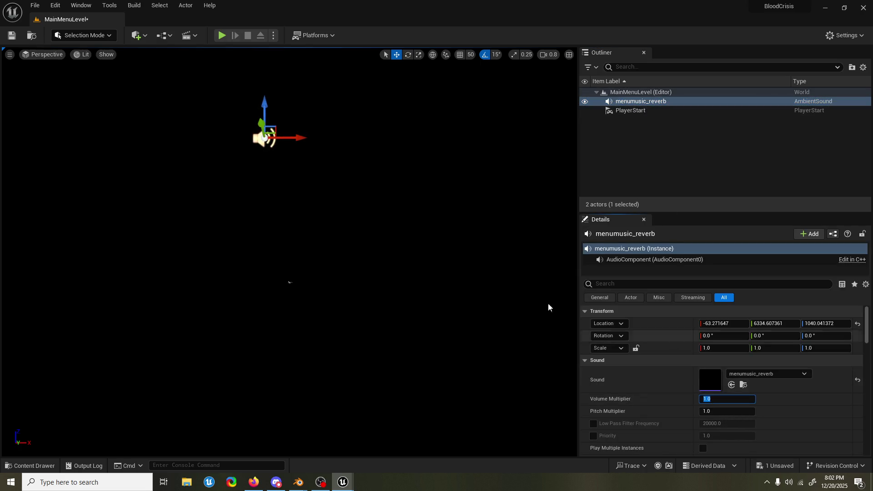
click(226, 35)
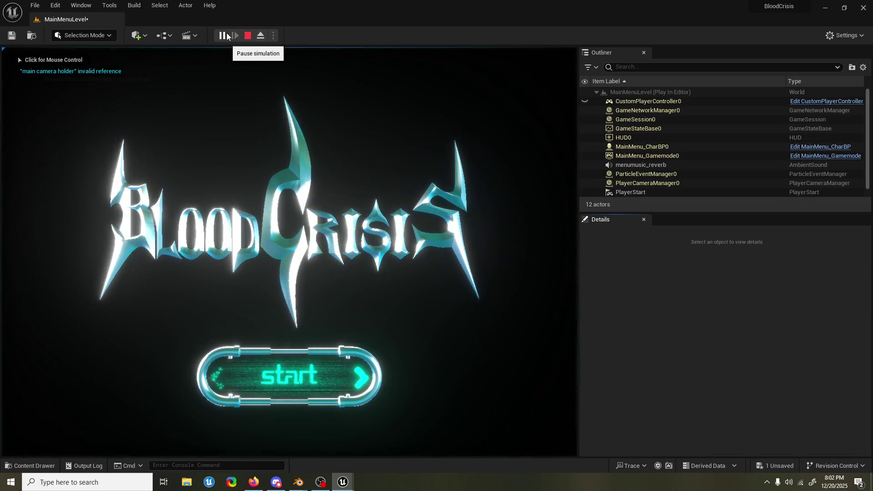
key(Escape)
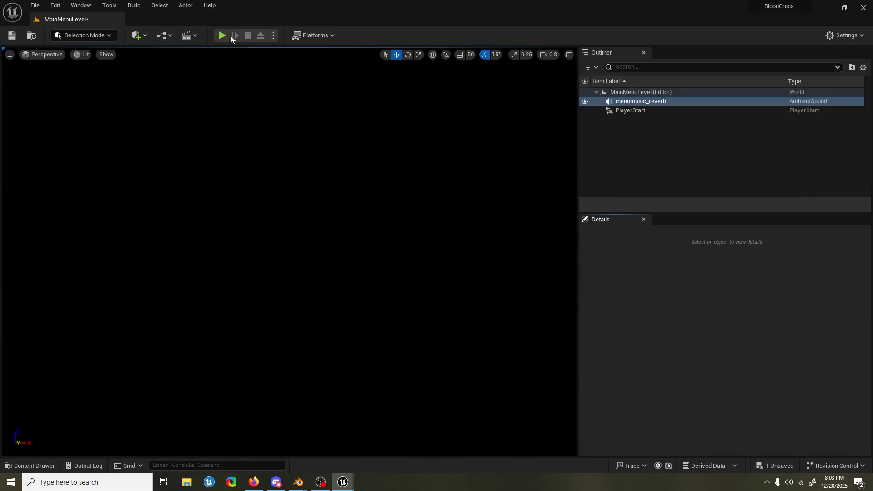
text(1.2)
key(Return)
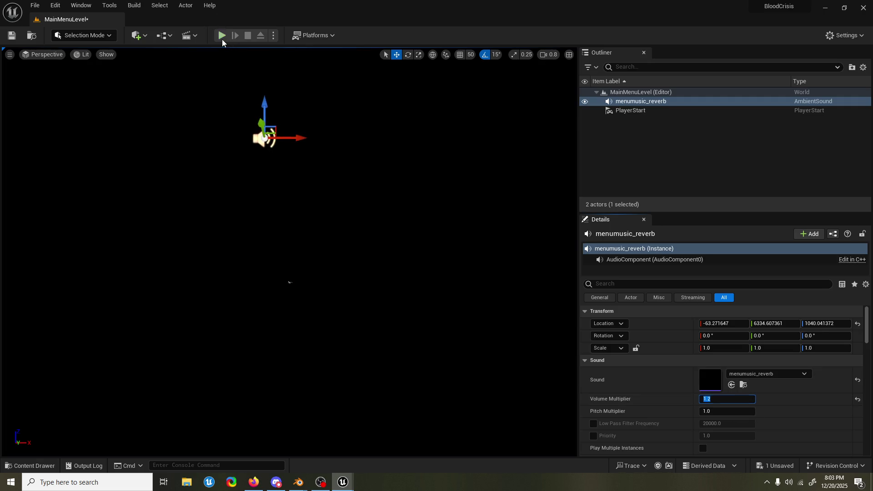
click(221, 39)
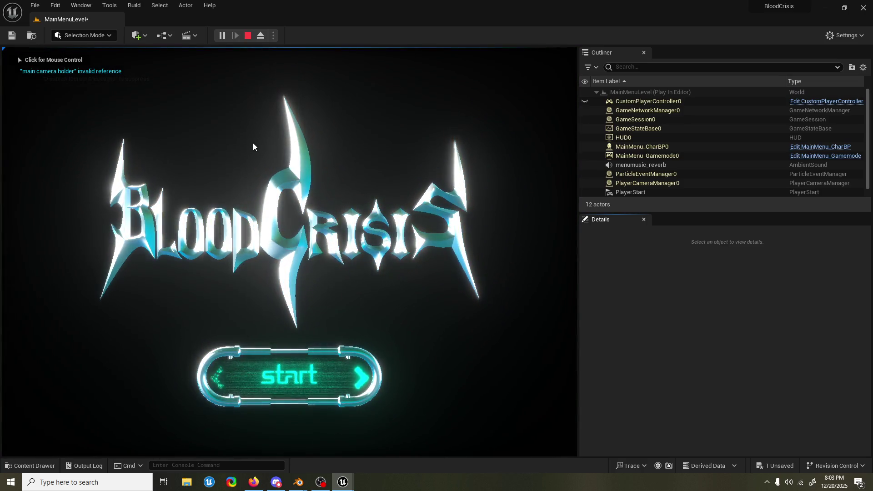
key(Escape)
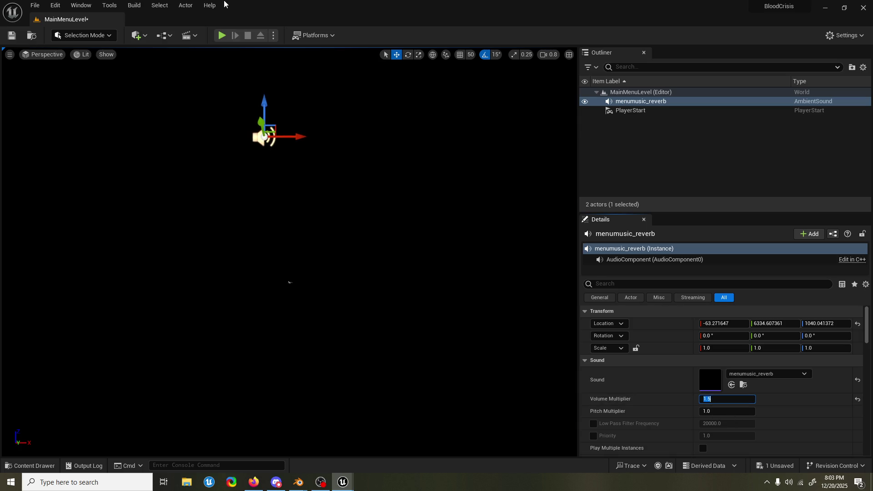
Play-test the menu once more, then reveal menumusic_reverb in the Sounds/music folder
click(222, 36)
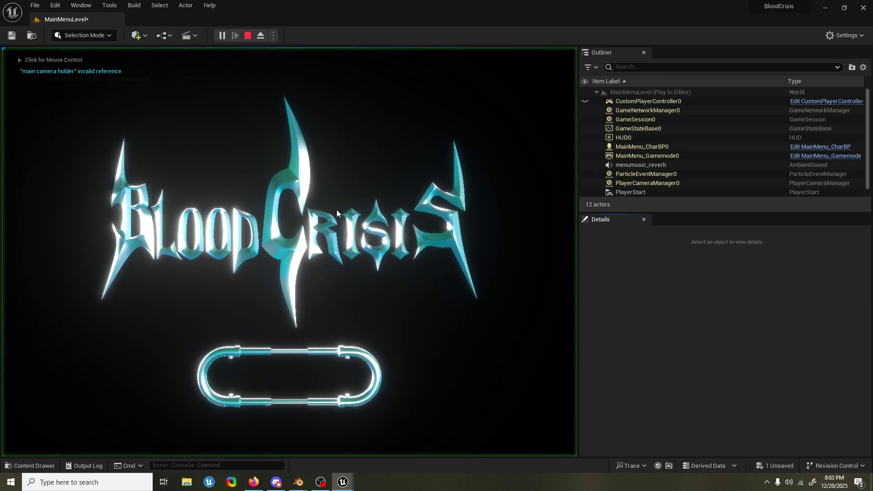
click(367, 177)
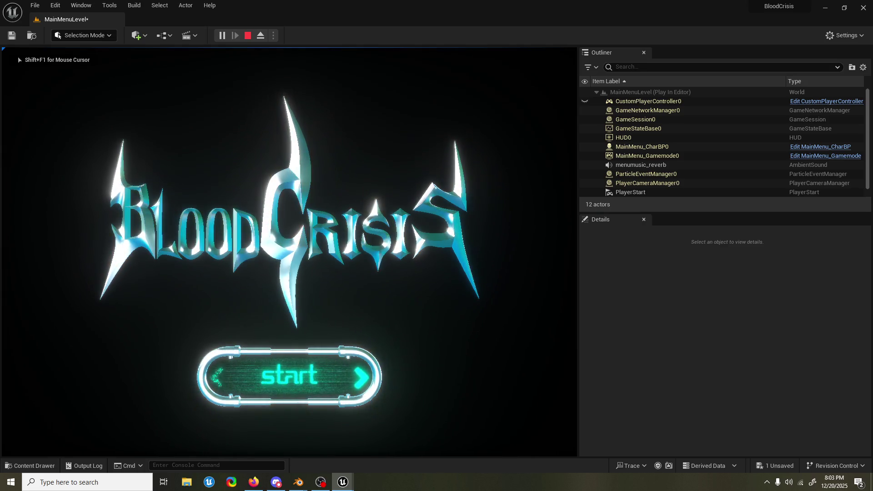
key(Escape)
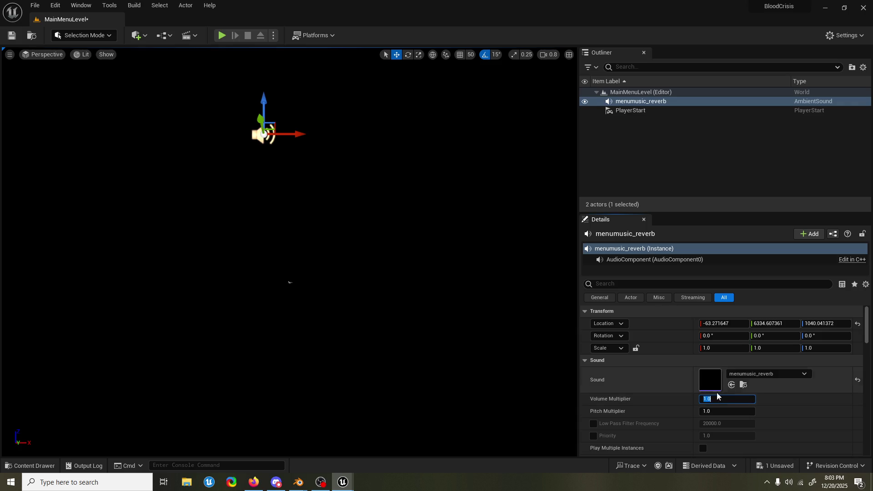
click(743, 385)
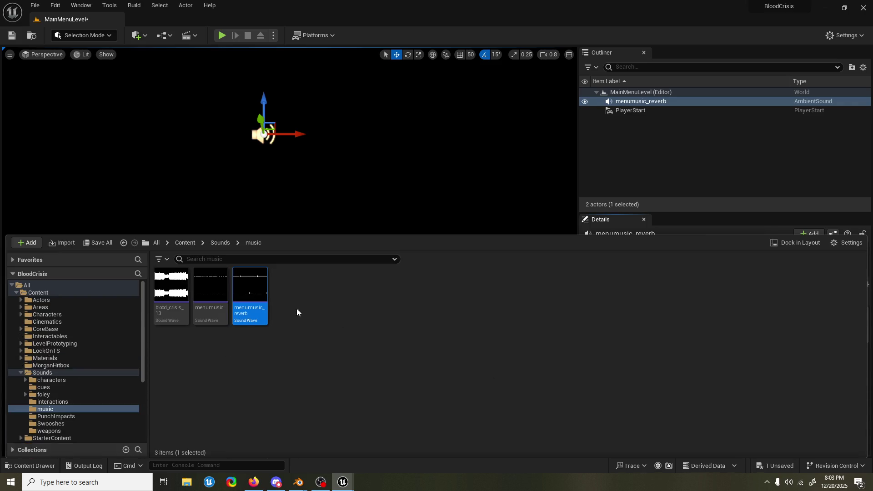
Make the menumusic_reverb sound wave loop at volume 2.0 and play-test the main menu
double_click(261, 310)
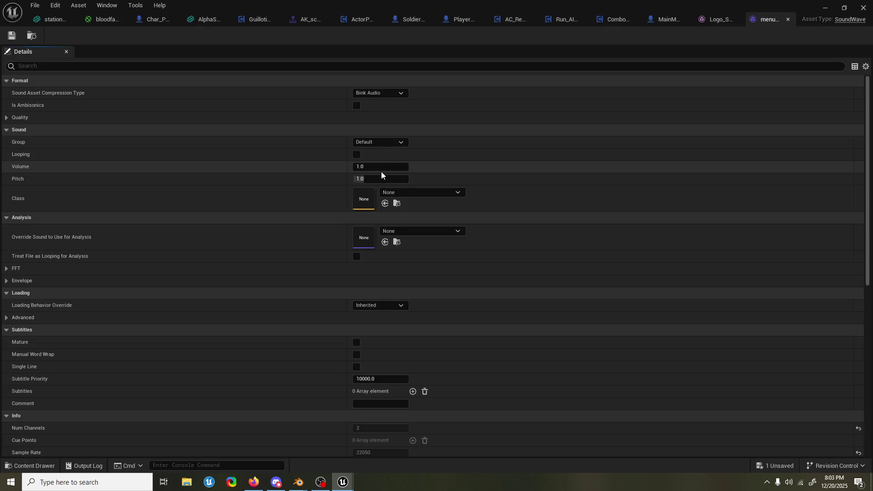
text(2)
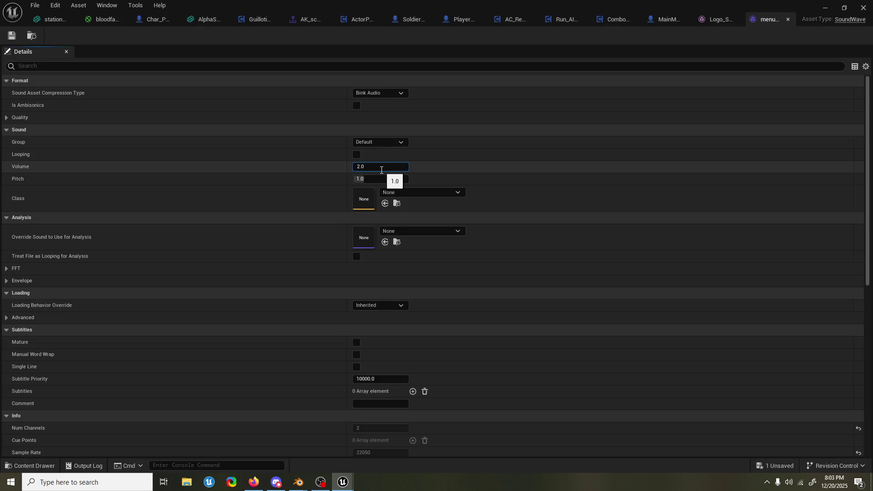
click(826, 10)
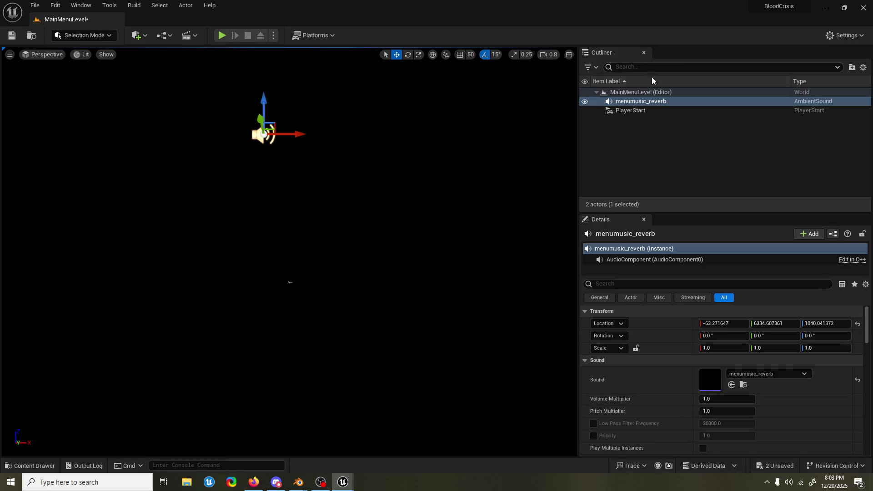
click(743, 385)
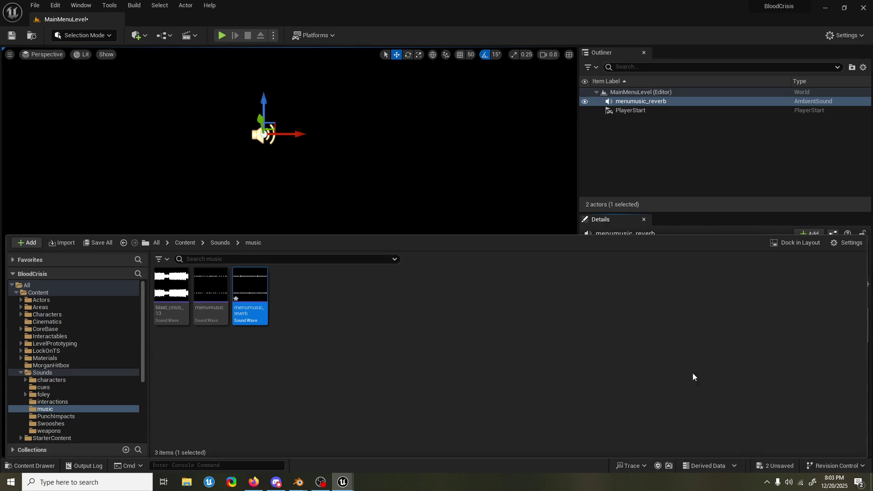
double_click(259, 309)
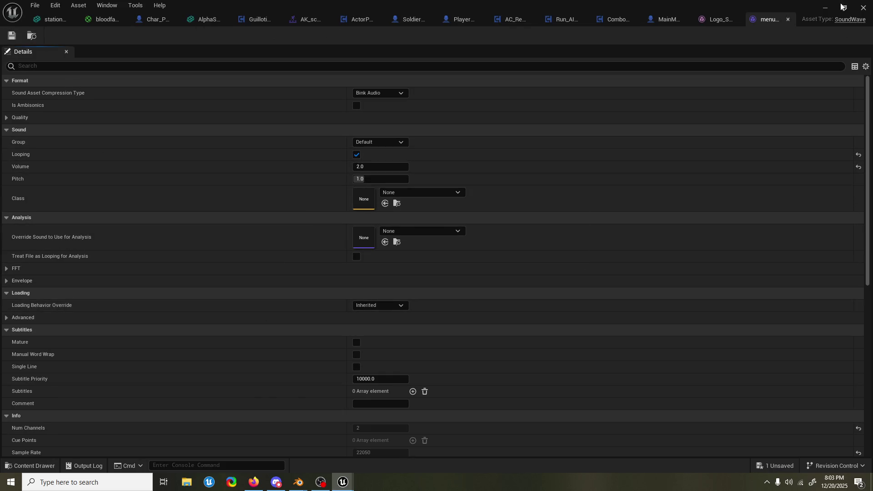
click(828, 7)
click(217, 36)
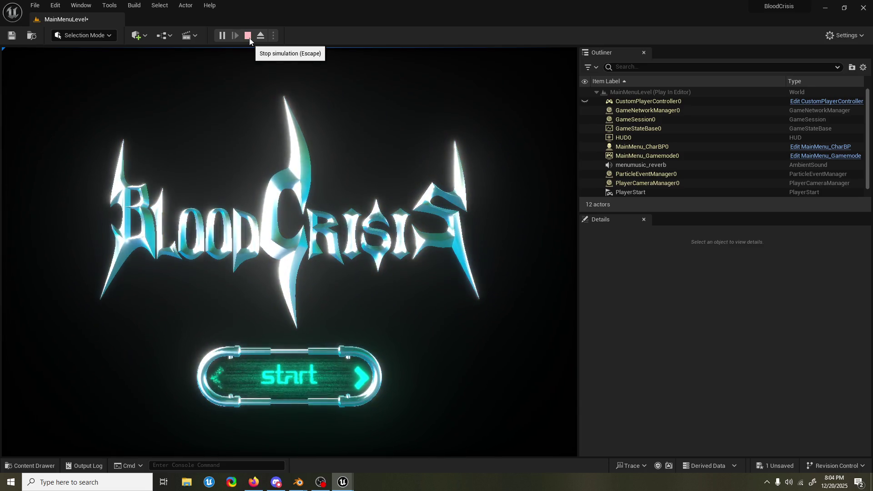
Stop the play test and set the menu music's Volume Multiplier to 0
click(248, 36)
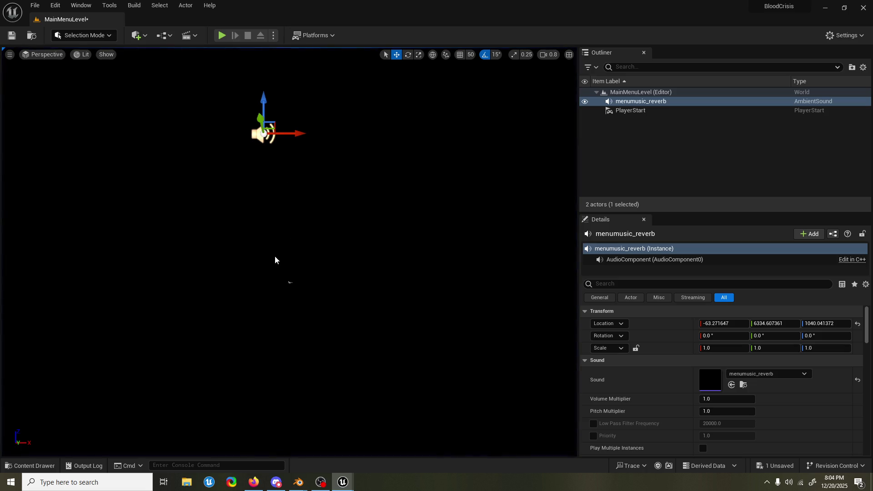
mouse_move(343, 481)
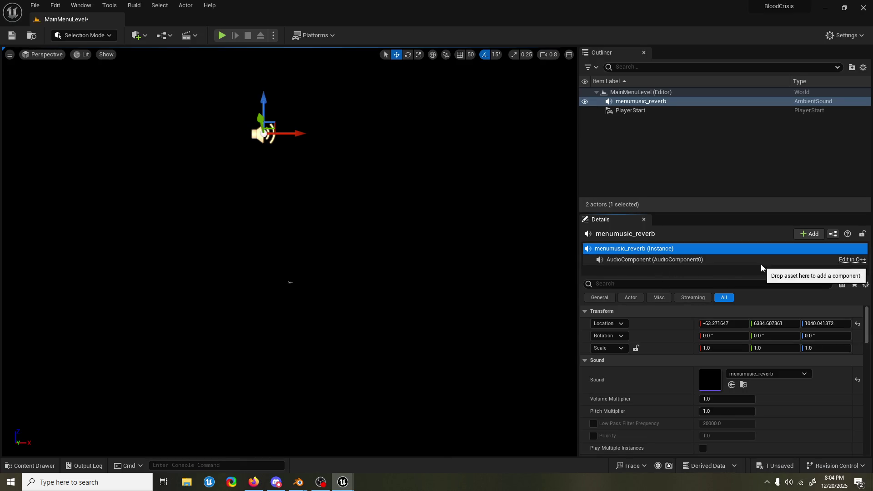
click(706, 399)
text(0)
key(Return)
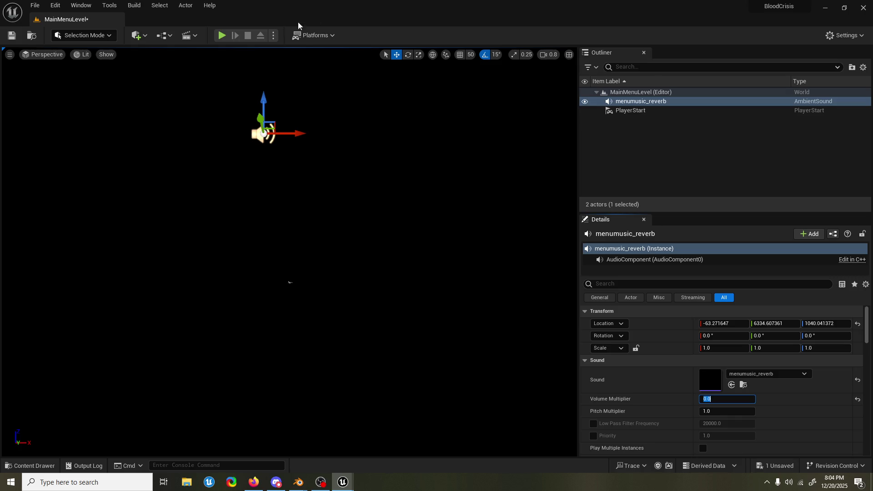
Save MainMenuLevel from the recent-levels prompt so the Graveyard level loads
click(35, 6)
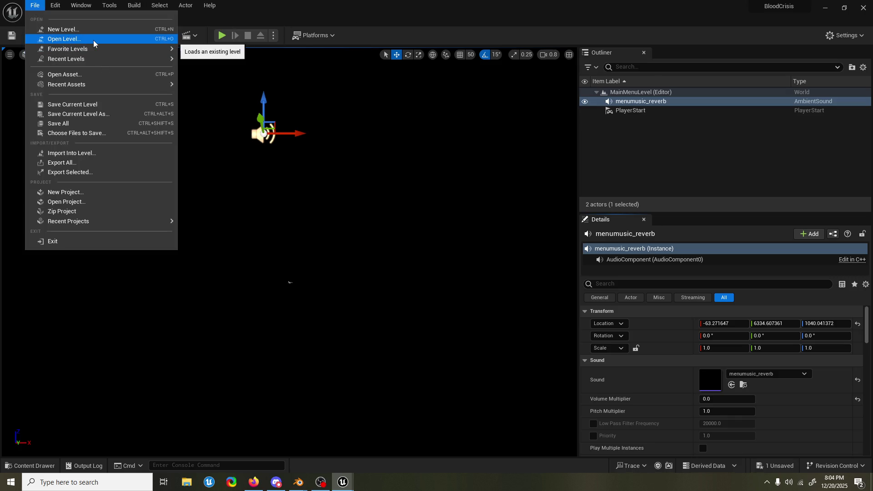
mouse_move(93, 50)
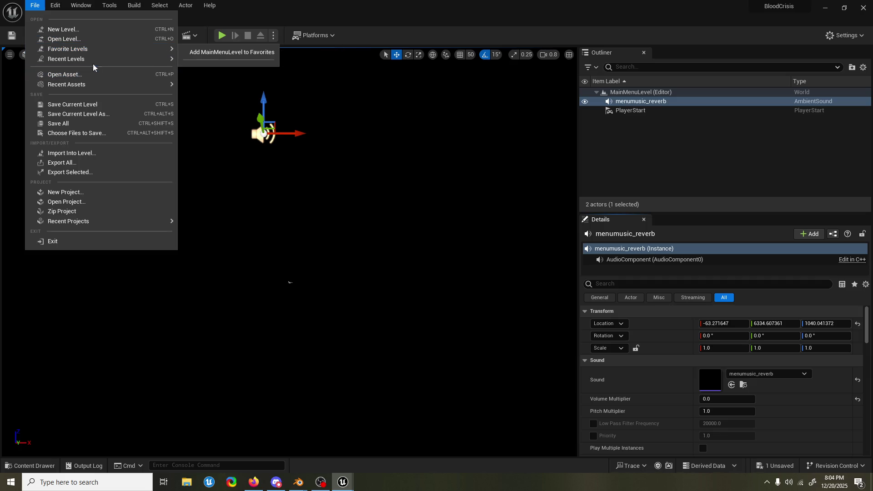
click(213, 62)
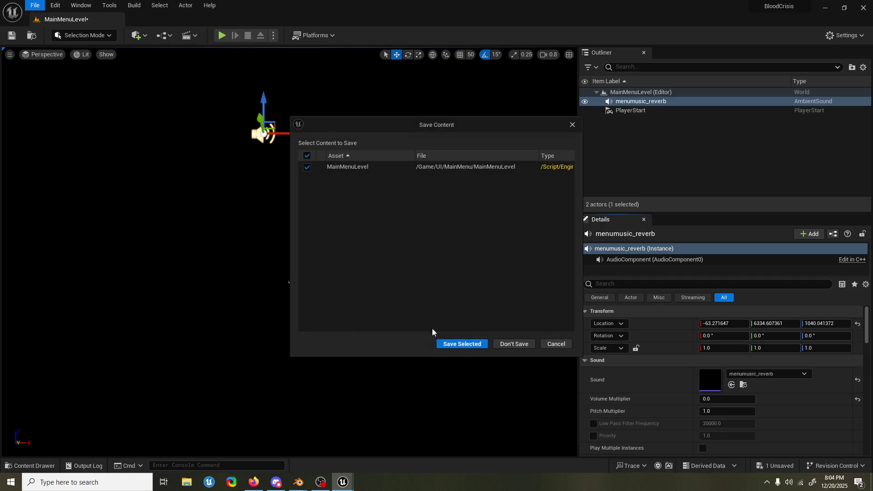
click(465, 347)
drag(333, 215, 366, 298)
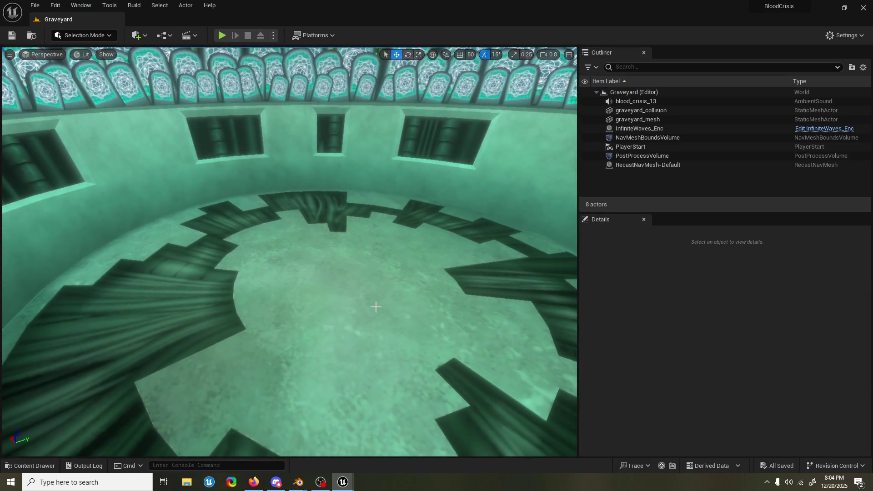
click(254, 482)
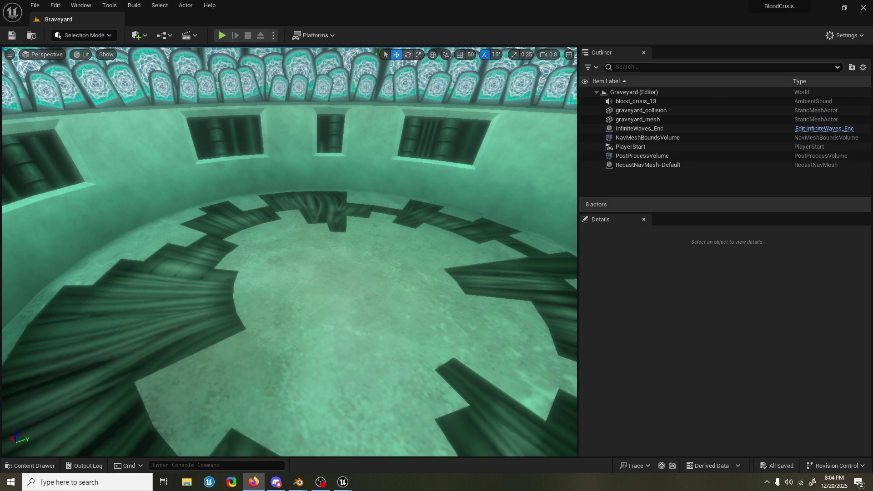
Search all project folders for GI_BC in the Content Browser and open the GI_BC Blueprint
mouse_move(277, 247)
mouse_down()
mouse_move(278, 284)
mouse_move(279, 222)
mouse_up()
key(ctrl+space)
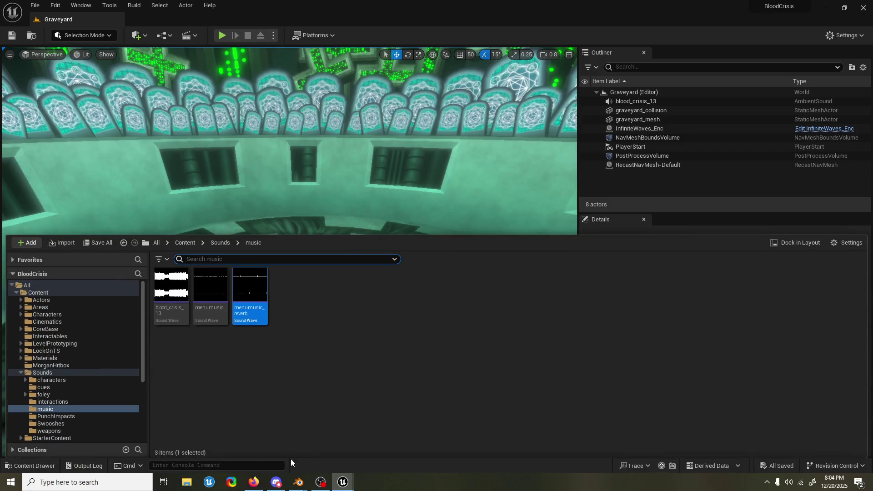
mouse_move(343, 482)
click(380, 448)
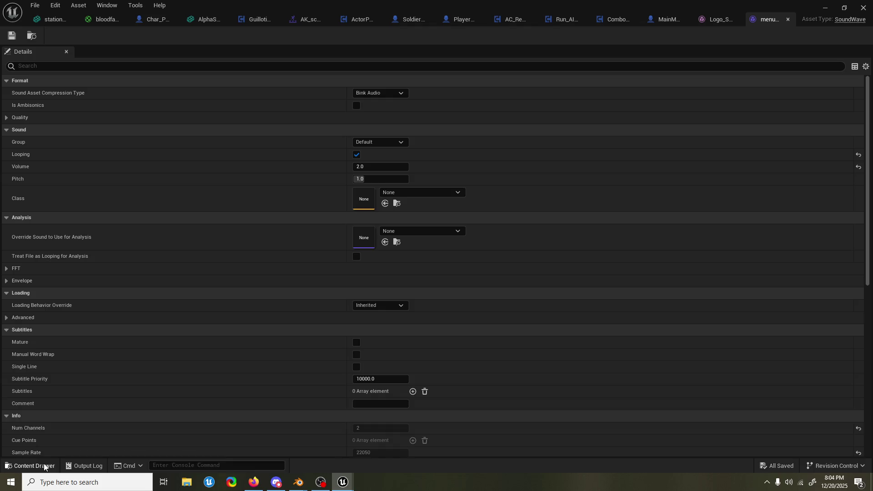
click(31, 466)
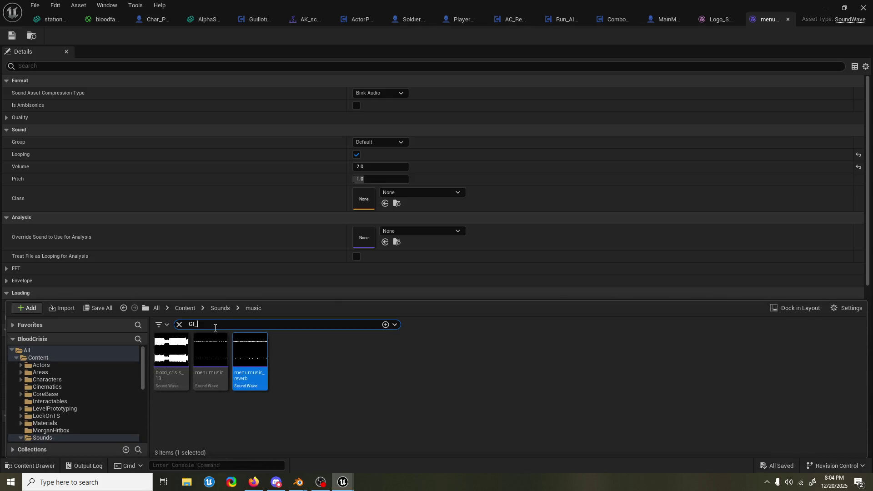
click(114, 349)
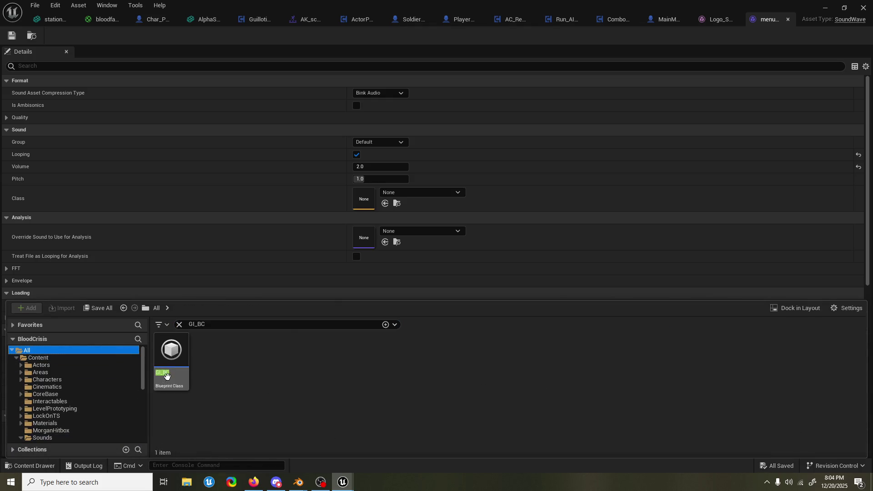
double_click(167, 360)
Pan the GI_BC Event Graph to the PlayerDiedEvent_GI and death screen widget nodes
mouse_move(259, 209)
mouse_down()
mouse_move(375, 243)
mouse_move(424, 213)
mouse_up()
drag(345, 171, 303, 301)
scroll(280, 365, down, 2)
drag(280, 364, 312, 284)
scroll(313, 285, up, 3)
mouse_move(302, 348)
mouse_down()
mouse_move(304, 396)
mouse_move(337, 258)
mouse_move(351, 258)
mouse_move(364, 174)
mouse_up()
scroll(454, 186, down, 4)
scroll(481, 173, down, 2)
scroll(481, 173, up, 6)
mouse_move(481, 173)
mouse_down()
mouse_move(350, 214)
mouse_move(418, 263)
mouse_move(529, 262)
mouse_up()
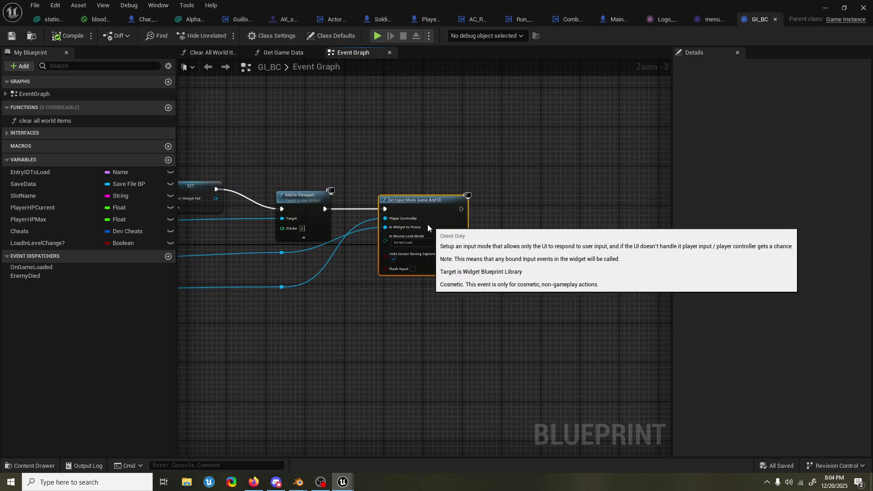
scroll(416, 230, up, 2)
mouse_move(397, 228)
mouse_down()
mouse_move(476, 230)
mouse_move(448, 273)
mouse_move(639, 257)
mouse_move(506, 268)
mouse_move(508, 285)
mouse_move(702, 277)
mouse_up()
Insert a Sequence node between PlayerDiedEvent_GI and Create Death Screen WGT Widget
drag(437, 277, 526, 271)
drag(437, 190, 304, 190)
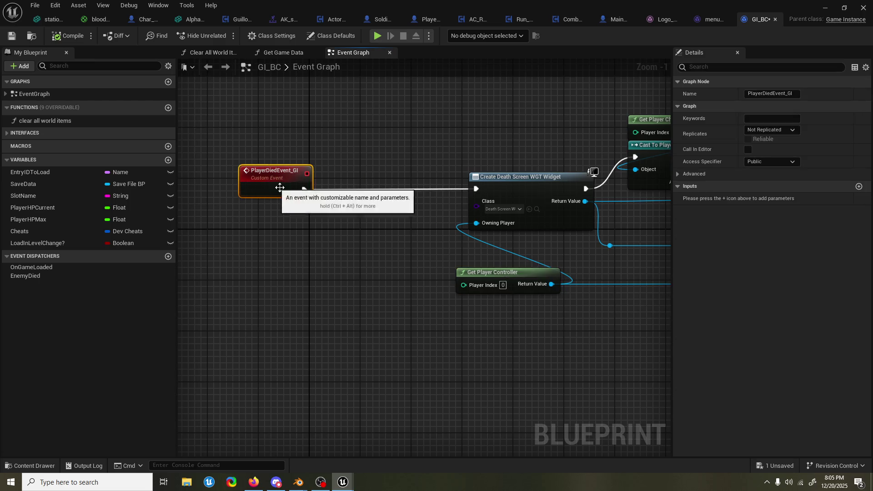
click(360, 194)
mouse_move(368, 202)
mouse_down()
mouse_move(330, 203)
mouse_move(445, 381)
mouse_up()
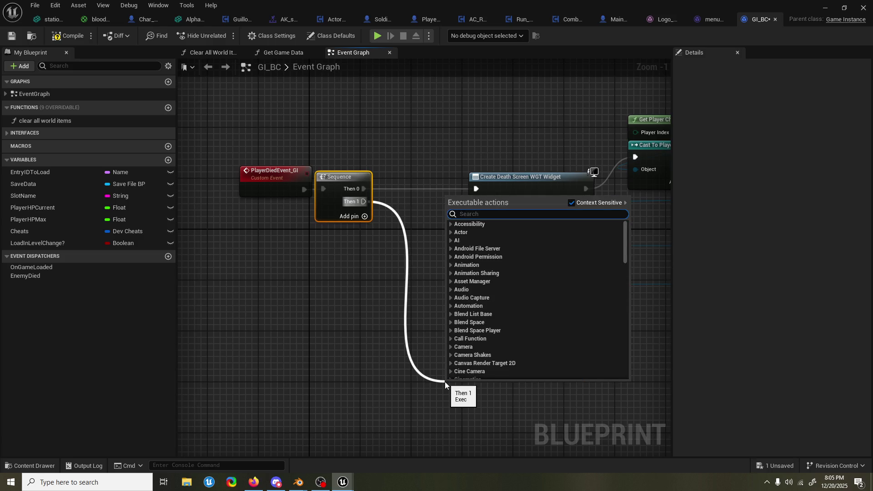
Add a Set Timer by Event from Then 1, bound to a new AutoQuitToMenu custom event
text(timer event)
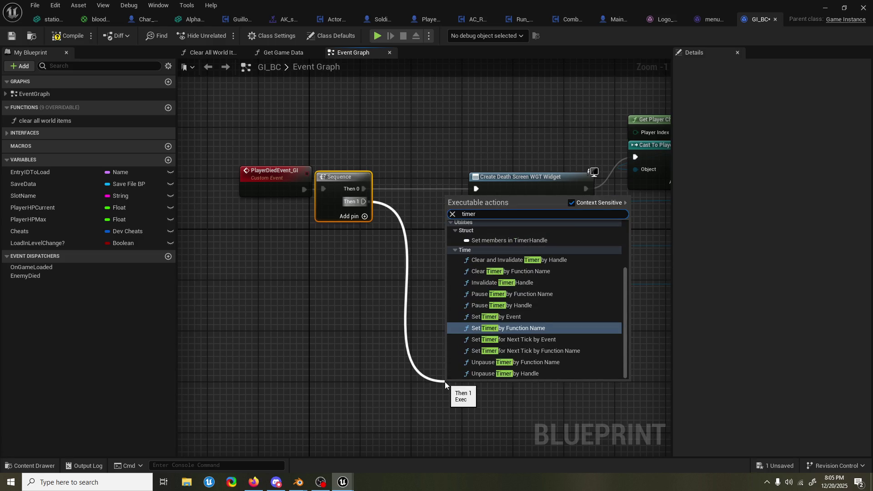
key(Return)
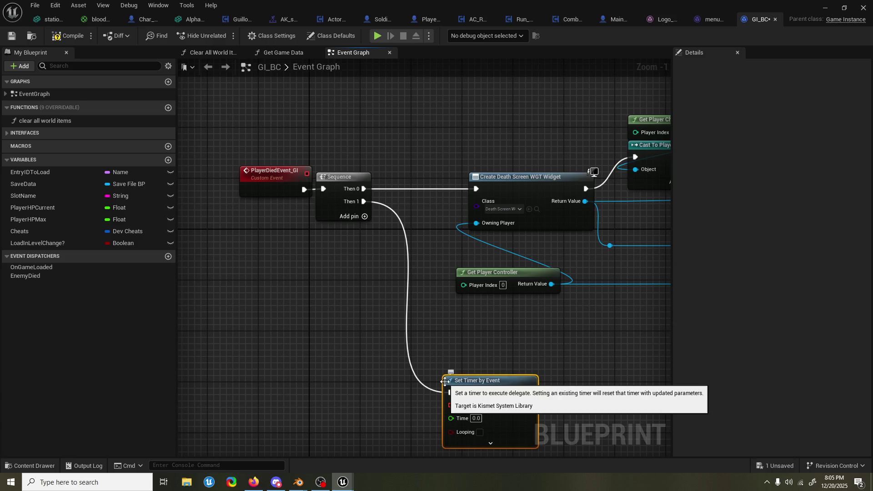
right_click(305, 359)
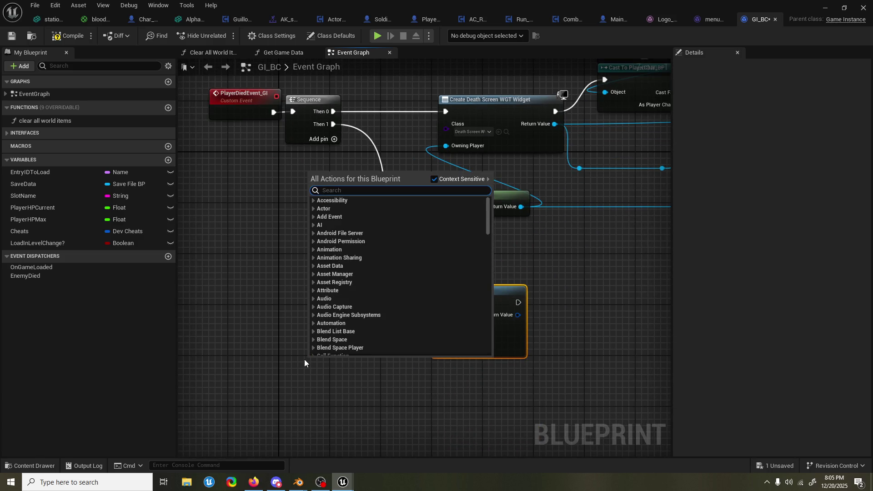
text(custom event)
key(Return)
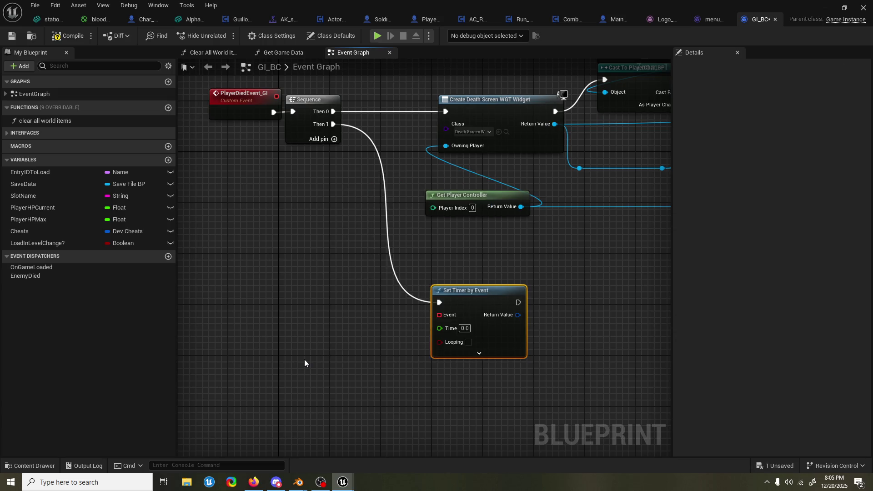
text(QuitToMen)
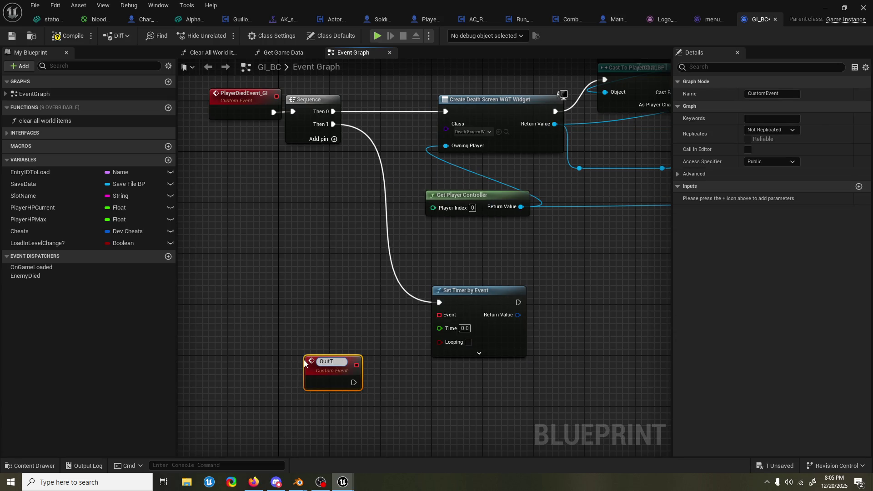
key(ctrl+a)
text(AutoQuit)
text(ToMenu)
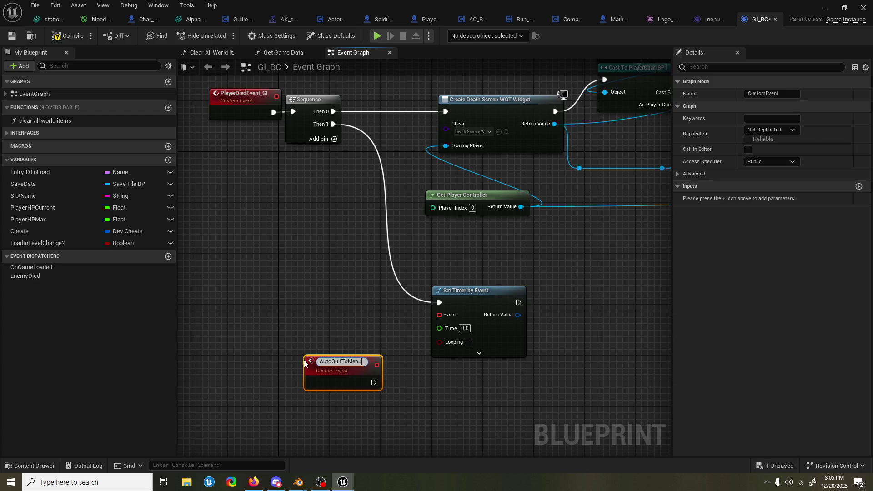
key(Return)
drag(376, 365, 439, 314)
mouse_move(350, 329)
mouse_down()
mouse_move(370, 347)
mouse_move(350, 361)
mouse_up()
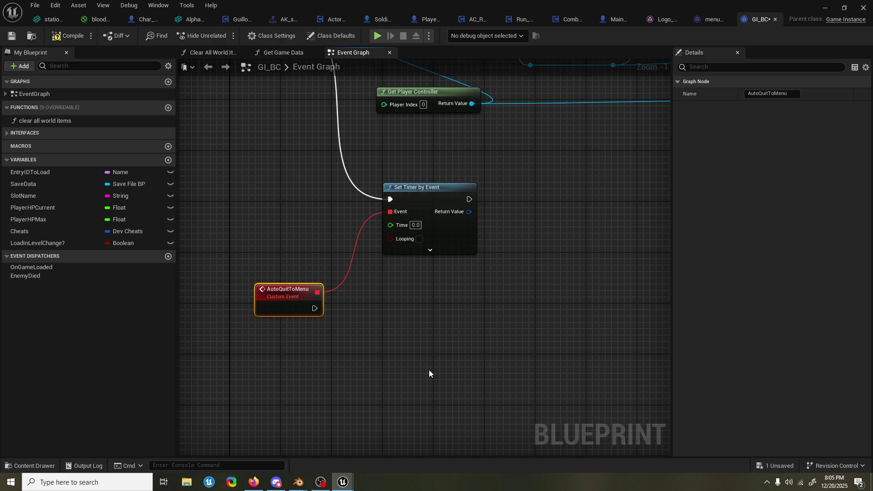
Set the timer's Time to 10 seconds
click(416, 225)
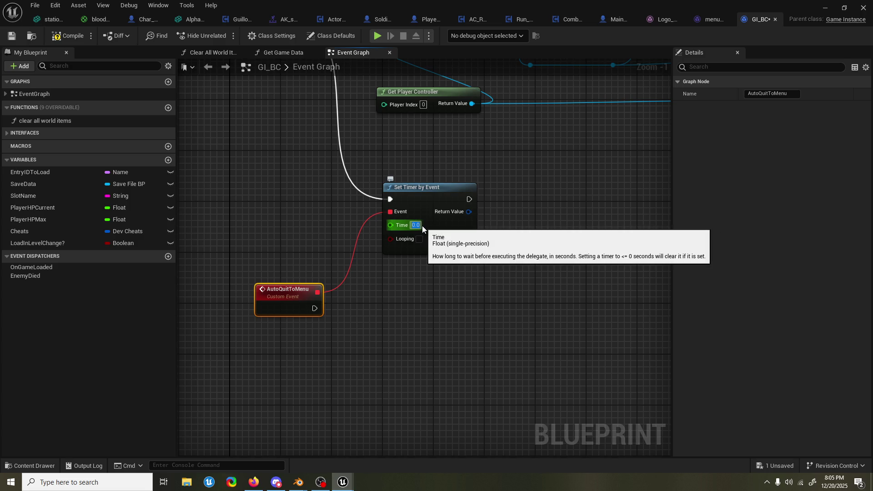
text(10)
key(Return)
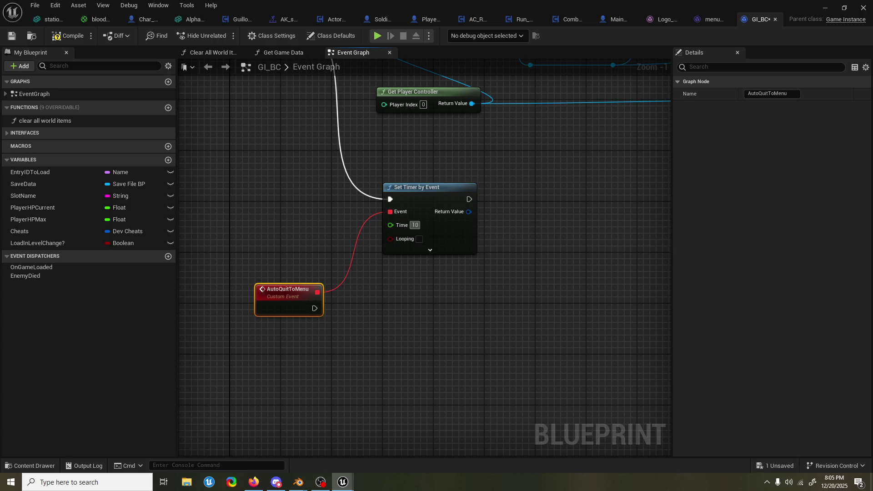
Commit the 10-second delay and have AutoQuitToMenu run Open Level (by Name) with MainMenuLevel
key(alt+Tab)
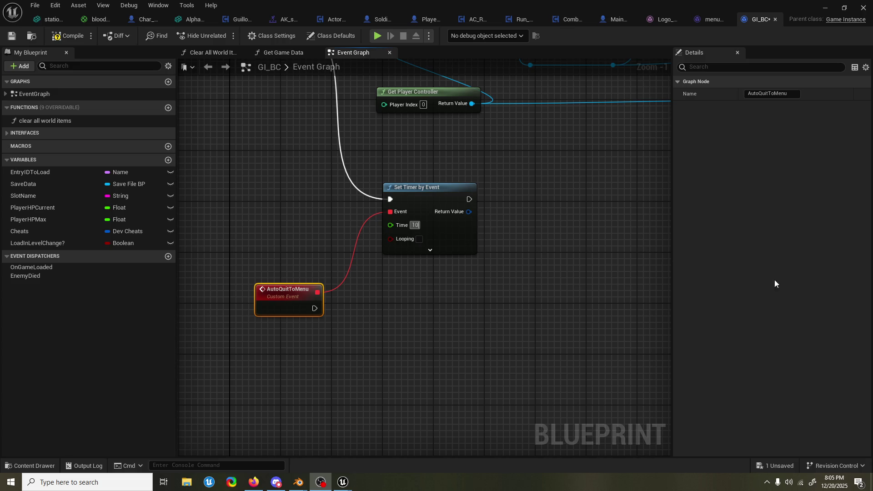
click(552, 265)
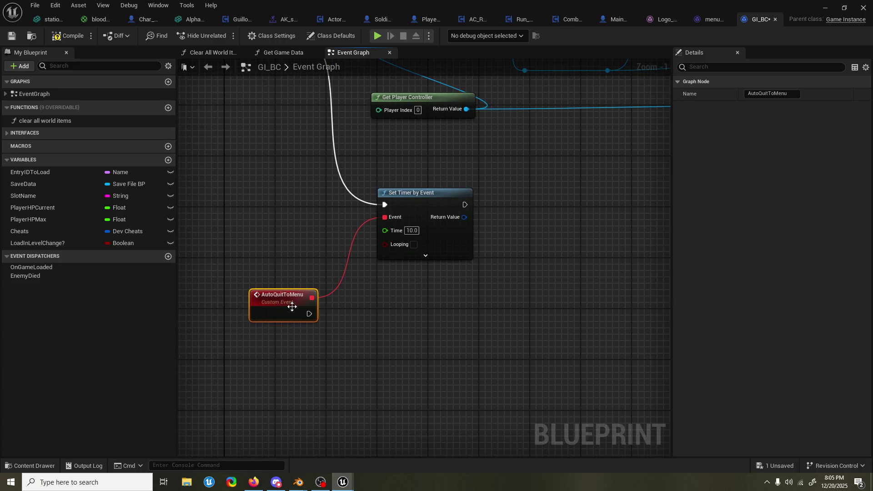
drag(313, 313, 350, 334)
text(open level)
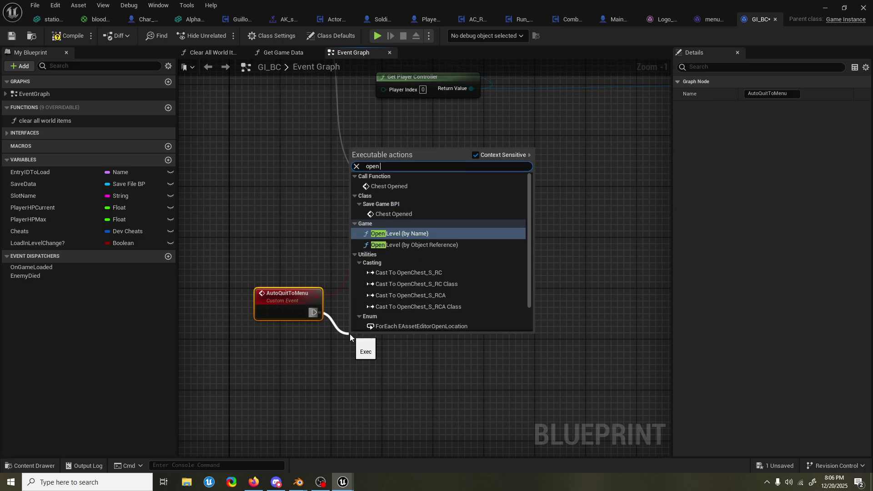
key(Return)
click(395, 364)
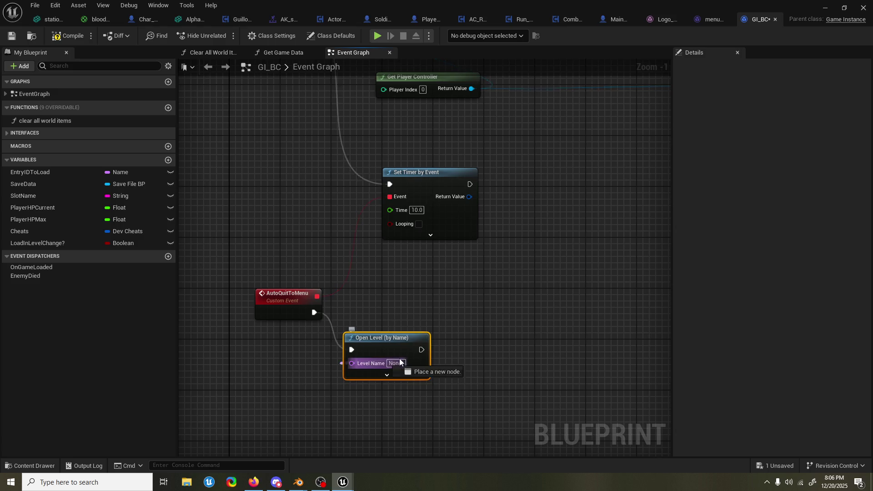
text(Ma)
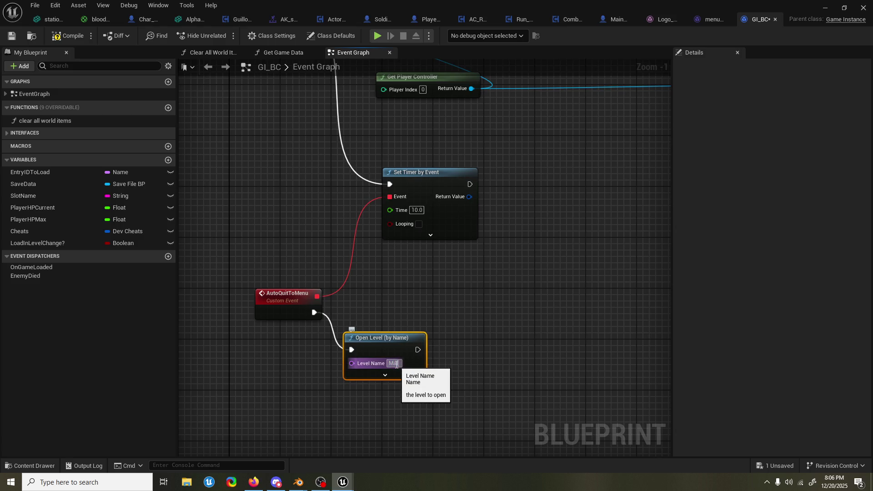
text(inMenuLevel)
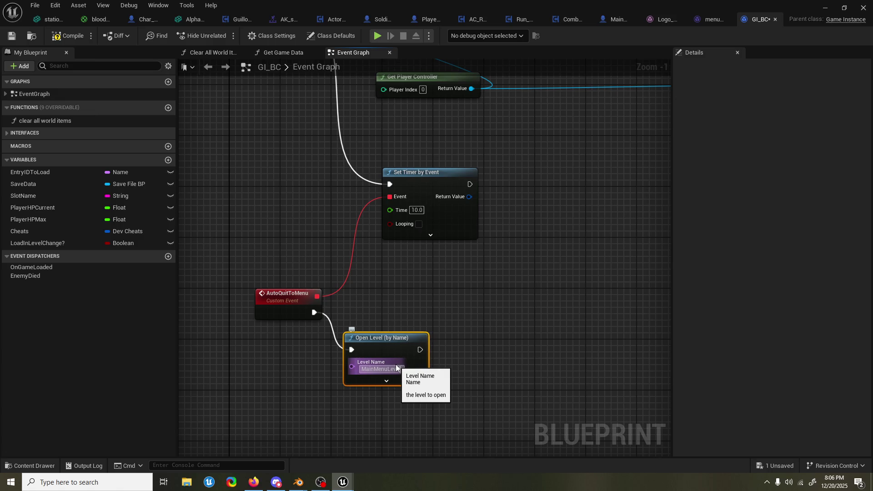
click(449, 299)
Check the timer's Return Value pin options and move the auto-quit and timer nodes up
mouse_move(424, 298)
mouse_down()
mouse_move(425, 342)
mouse_move(412, 321)
mouse_up()
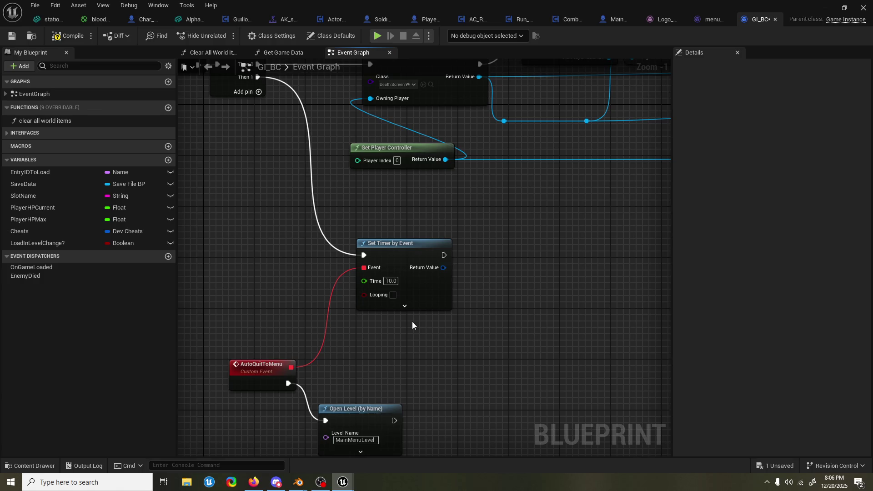
mouse_move(444, 267)
mouse_down()
mouse_move(491, 269)
mouse_move(446, 271)
mouse_up()
right_click(444, 269)
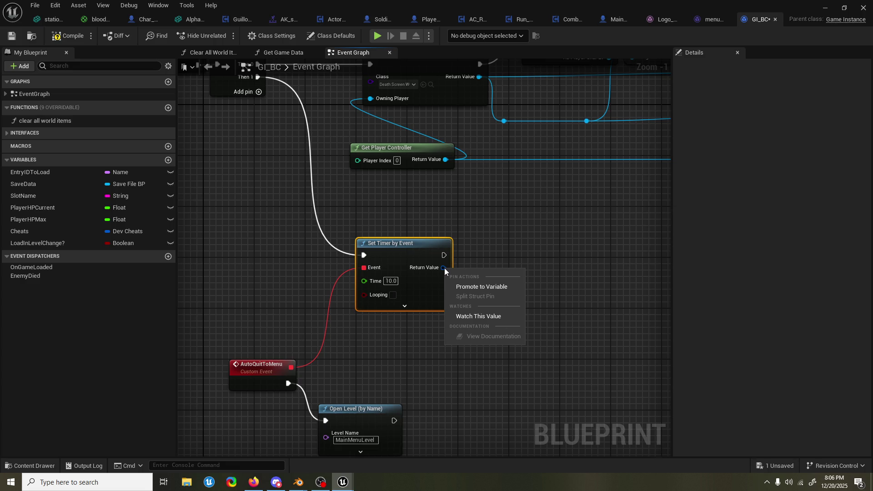
click(496, 262)
scroll(495, 258, down, 2)
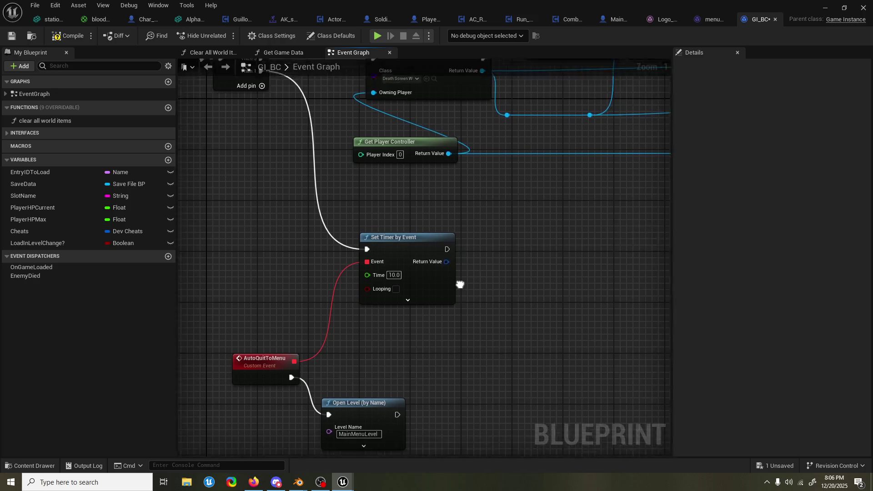
drag(470, 394, 303, 275)
drag(427, 241, 427, 222)
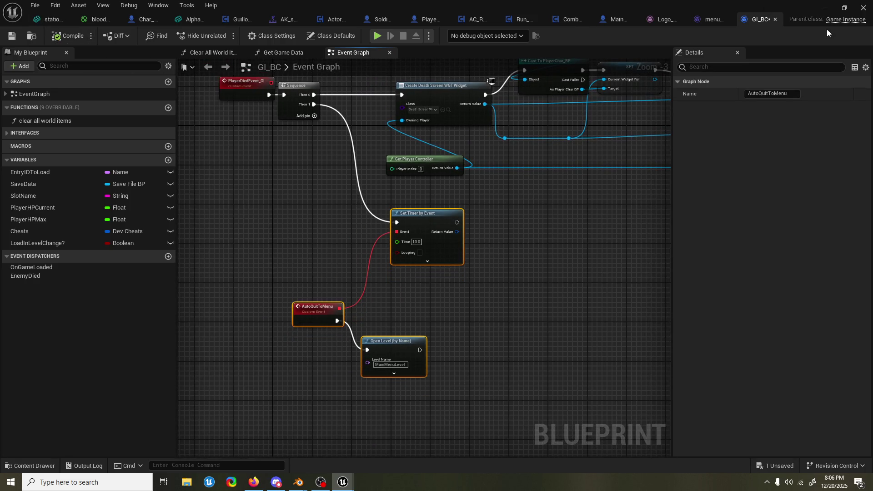
click(825, 8)
Bring the GI_BC Blueprint editor back and close the AC_RemakeActorPush tab
mouse_move(343, 482)
click(373, 441)
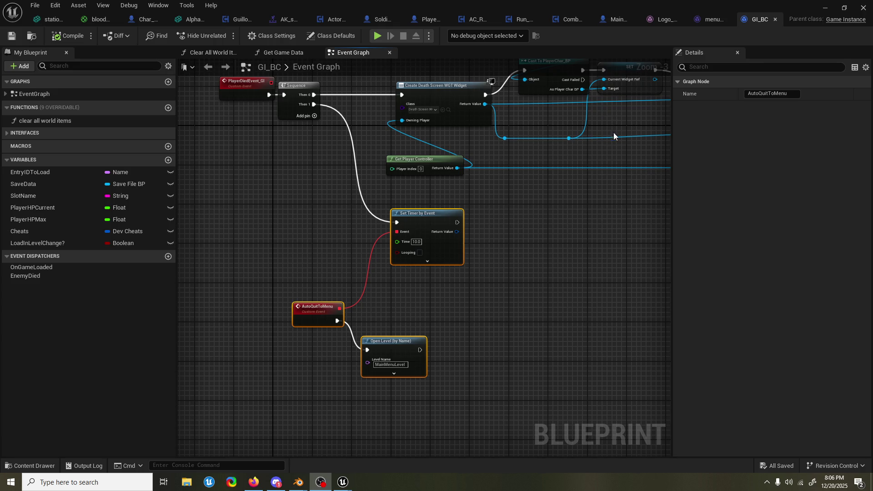
click(492, 18)
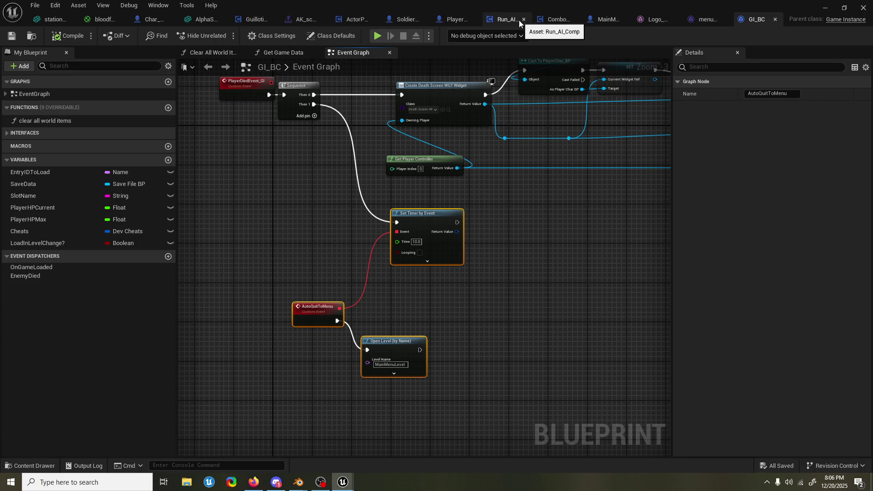
In Run_AI_Comp, connect Event Begin Play to Cast To Parent_NPC_Class, then return to the Graveyard level
click(518, 20)
mouse_move(317, 215)
mouse_down()
mouse_move(384, 217)
mouse_move(349, 214)
mouse_up()
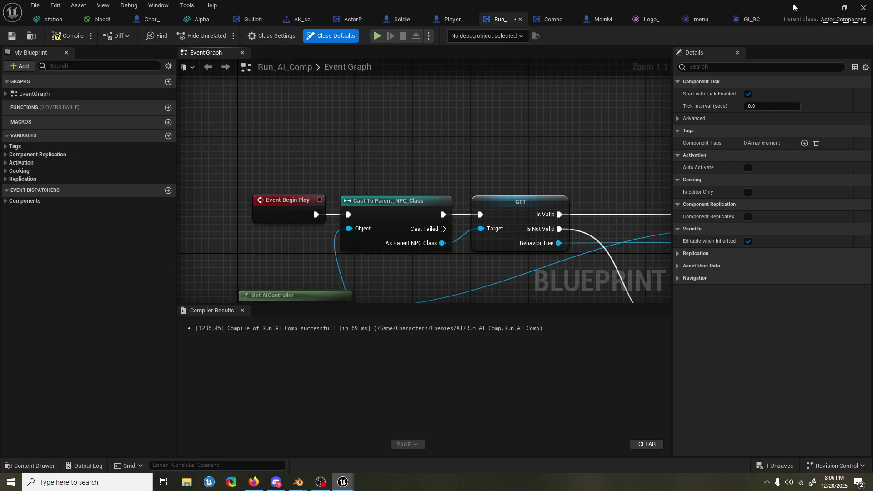
click(830, 7)
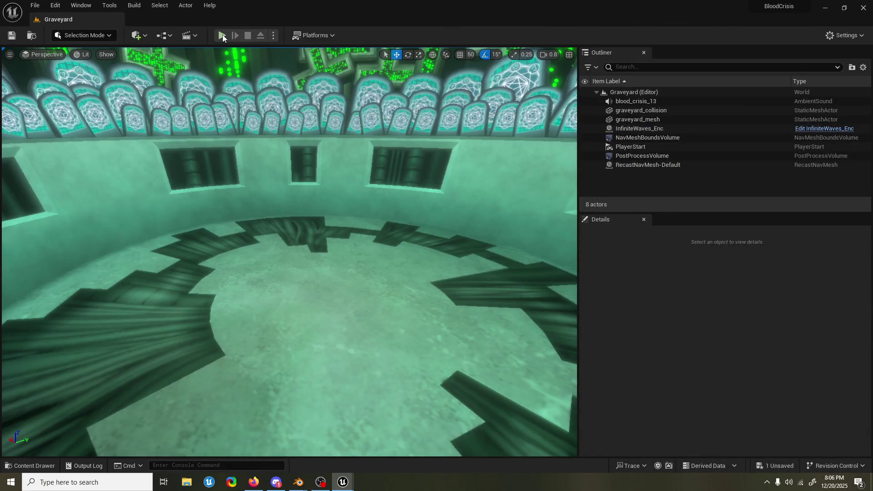
click(222, 35)
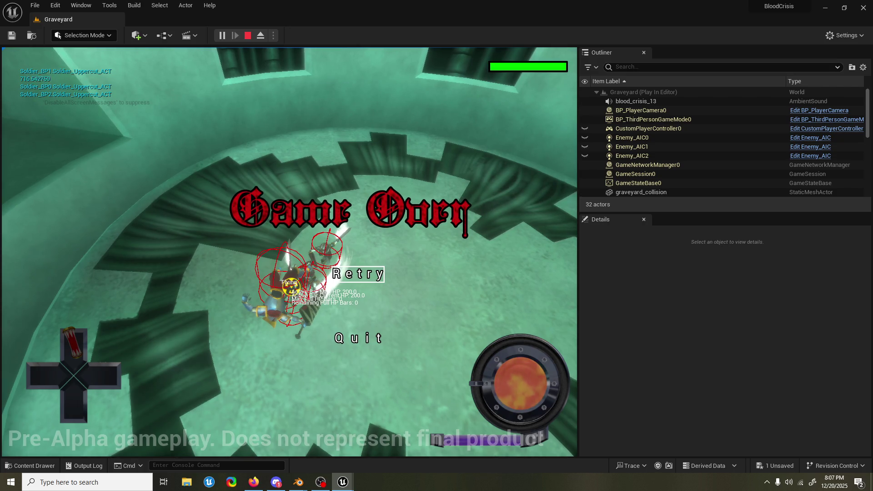
key(alt+Tab)
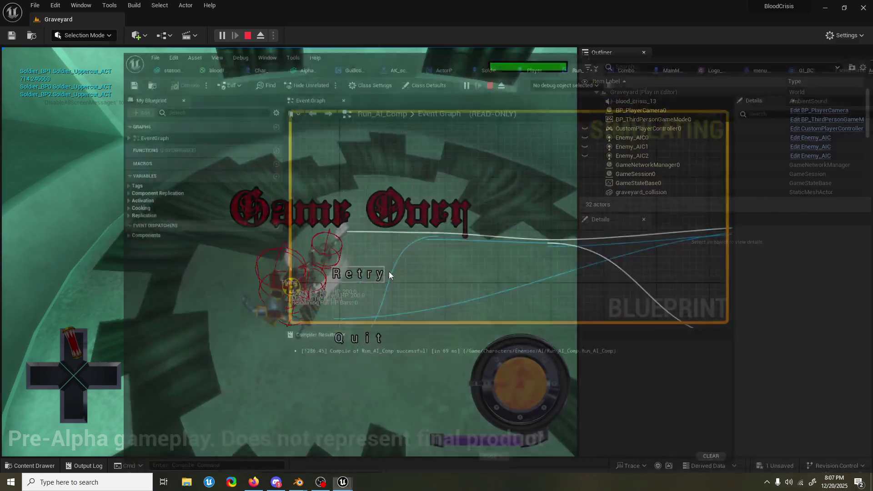
key(alt+Tab)
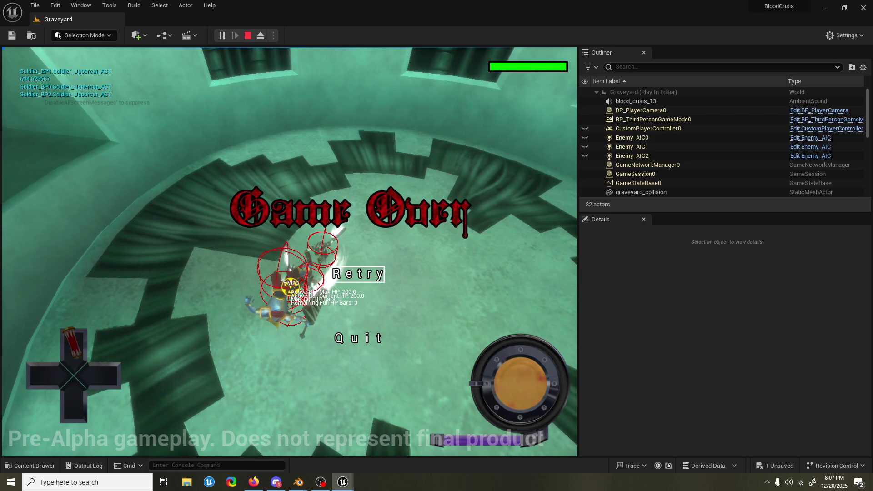
key(Escape)
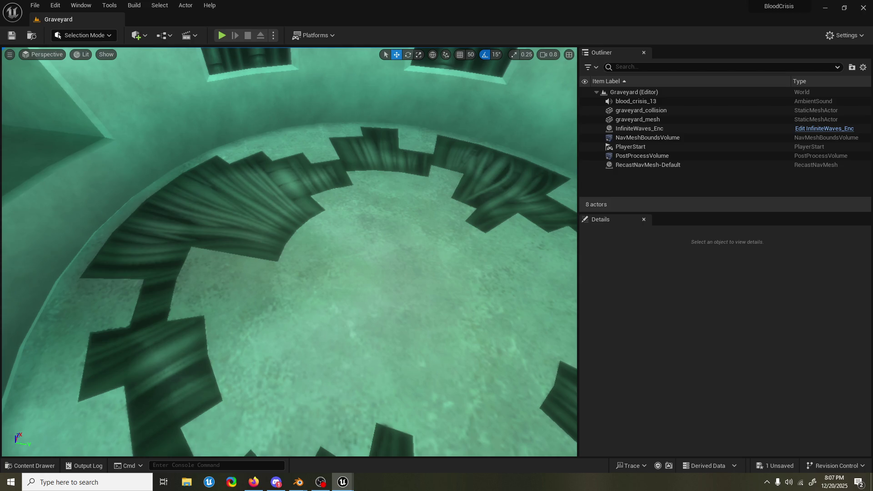
click(253, 482)
click(222, 35)
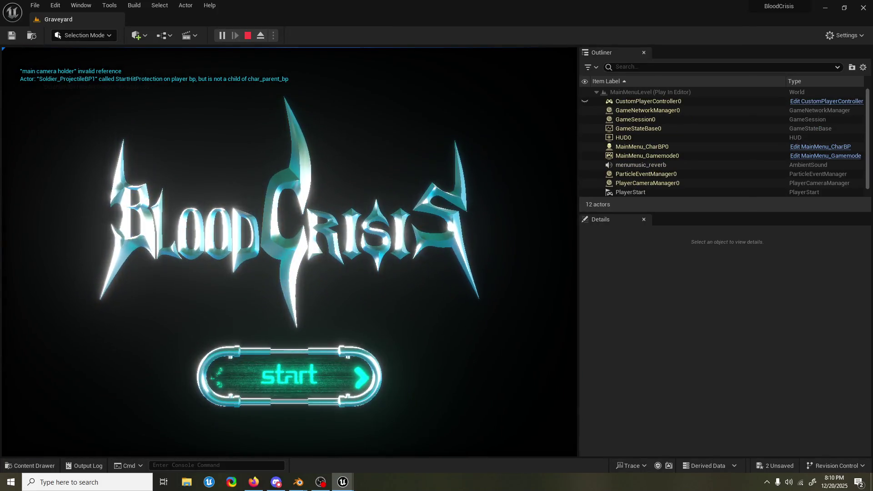
key(Escape)
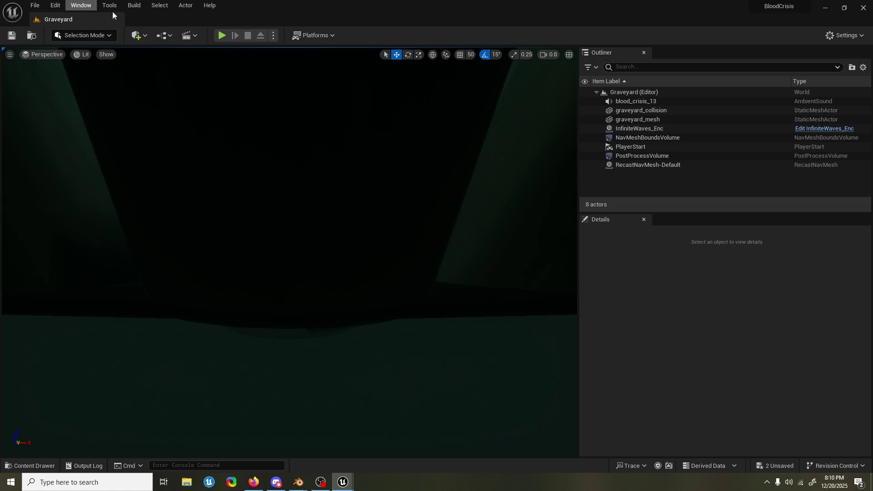
click(221, 35)
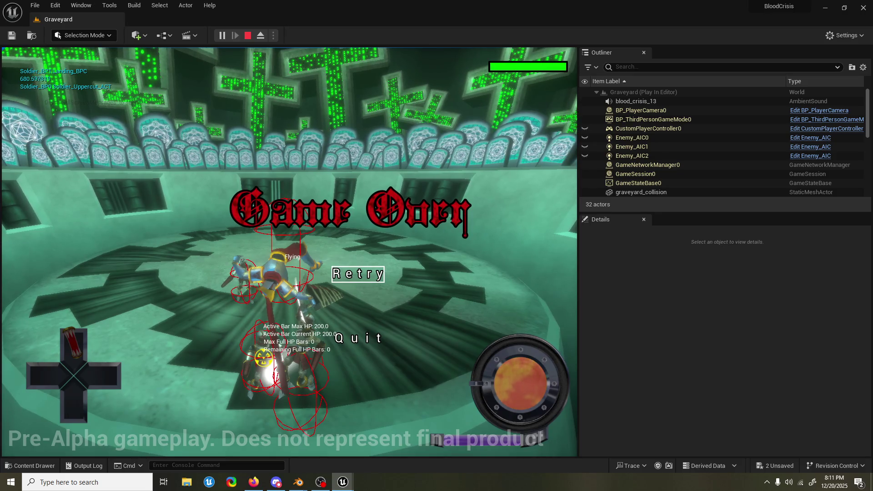
key(Escape)
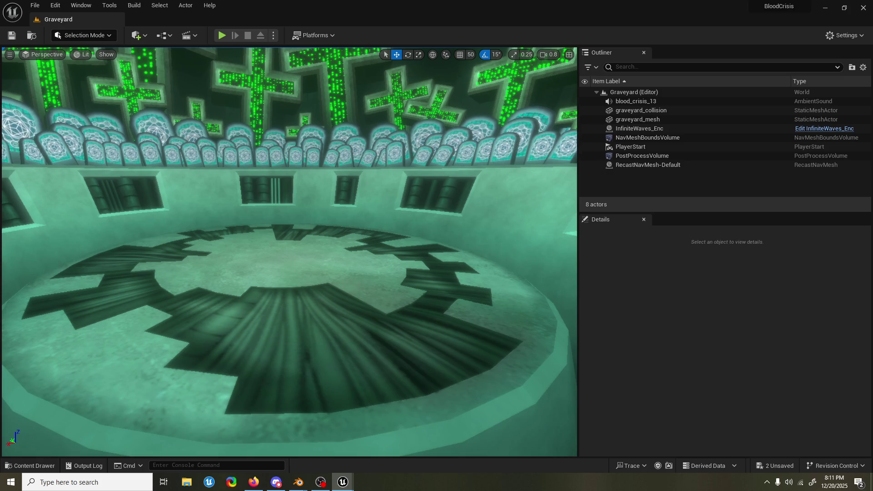
key(alt+Tab)
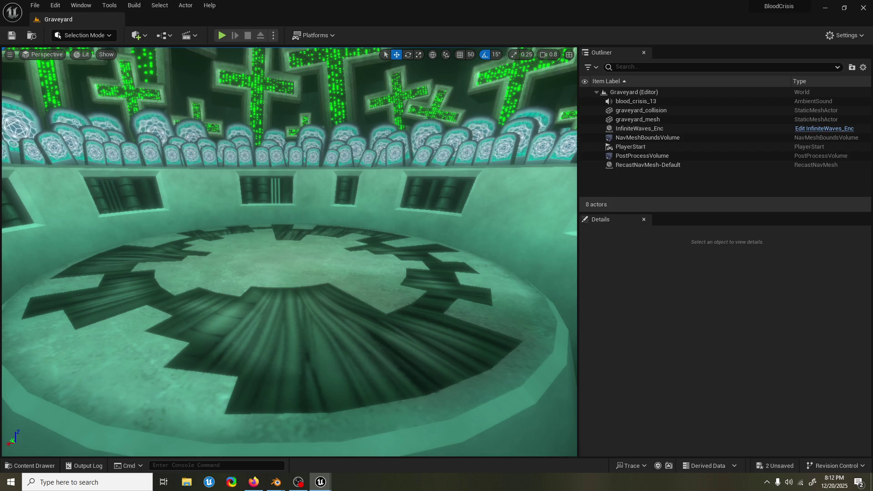
Play-test Graveyard, die so MainMenuLevel loads with the BloodCrisis title, then stop with Esc
click(224, 35)
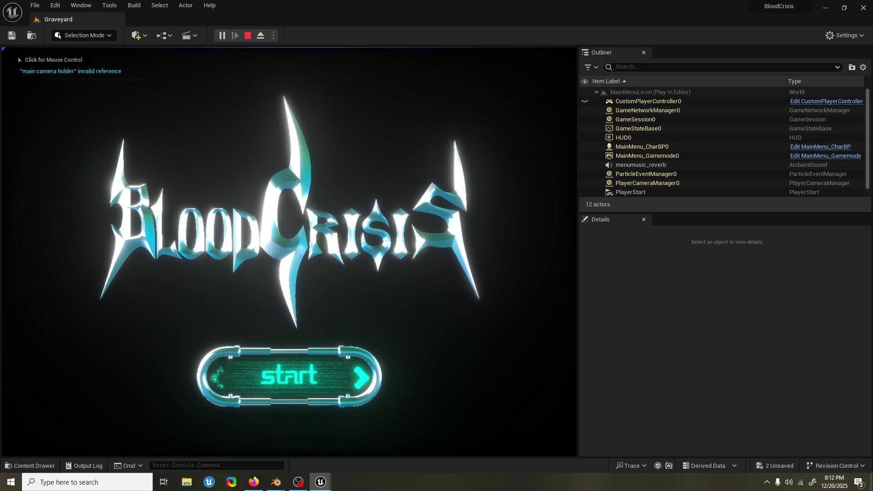
key(Escape)
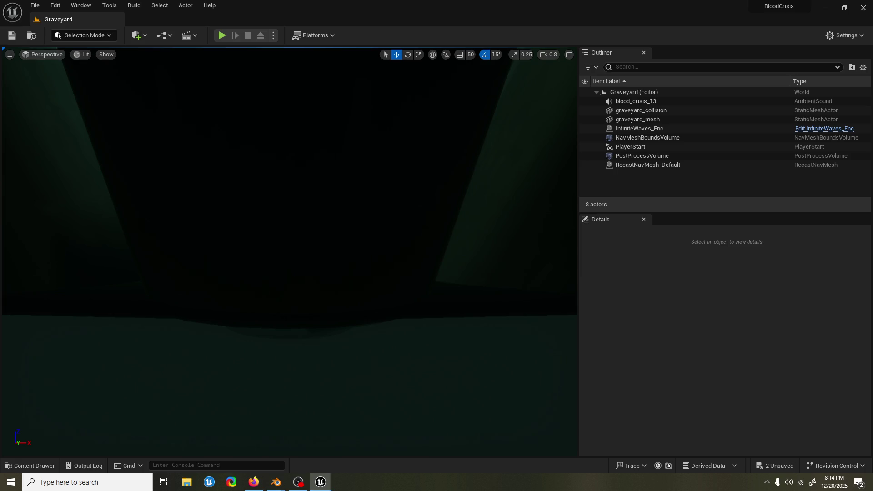
Leave the Graveyard level editor and switch to the web browser
click(254, 482)
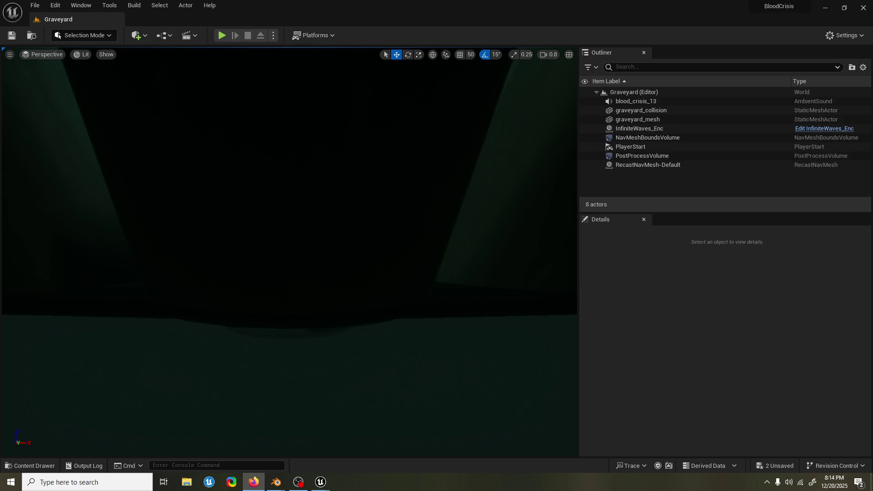
click(298, 482)
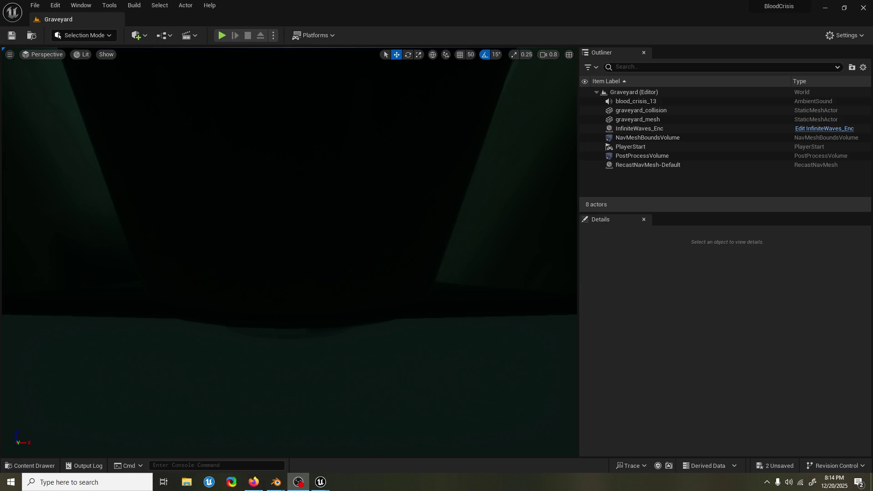